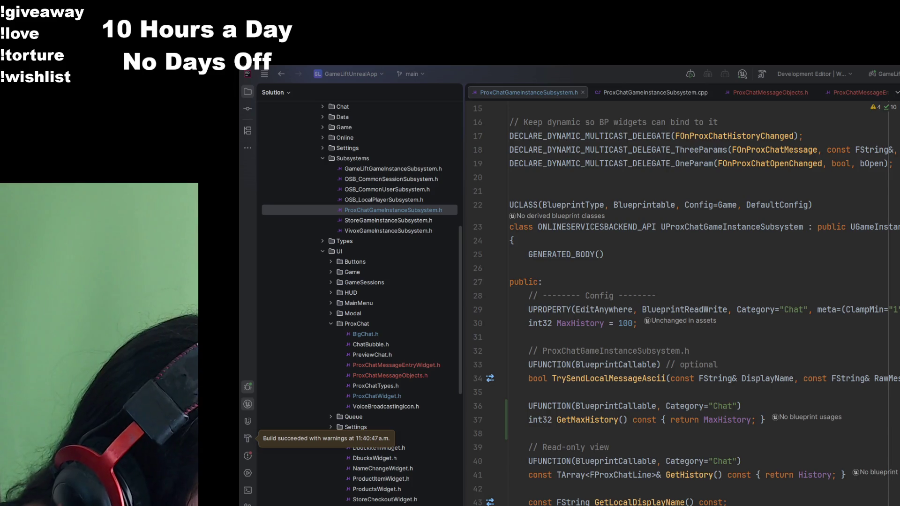
# - Switch from JetBrains Rider to the Unreal Editor window with the GameLiftUnrealApp project
pyautogui.hotkey('alt', 'Tab')
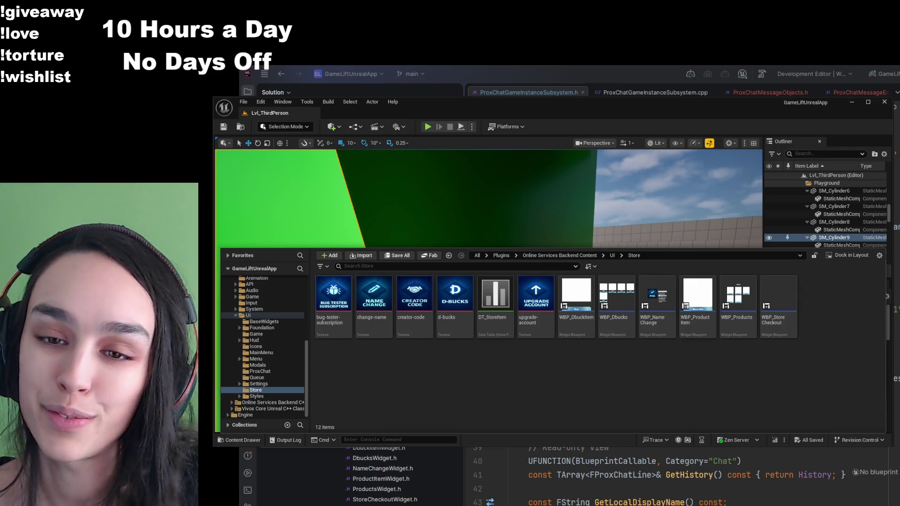
# - Open DA_CoreAPIURLS from Online Services Backend Content > API, then return to the Lvl_ThirdPerson view
pyautogui.hotkey('ctrl', 'space')
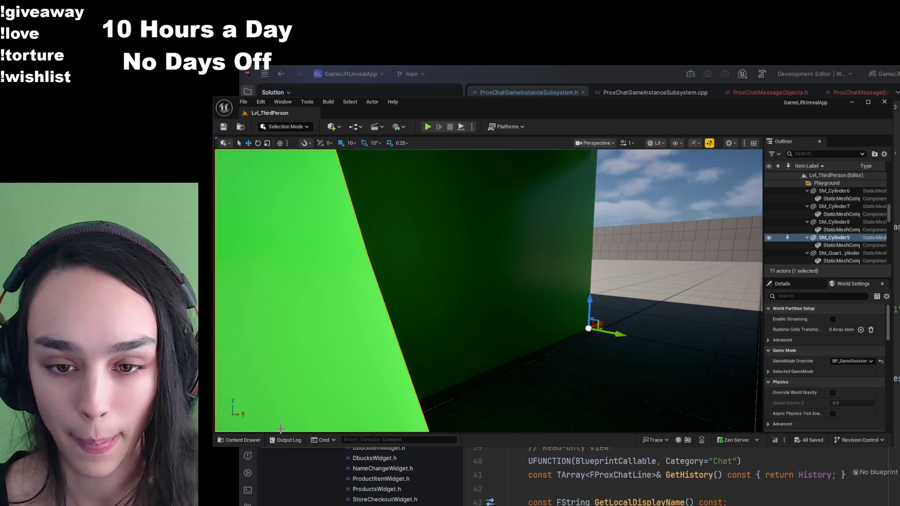
pyautogui.hotkey('ctrl', 'space')
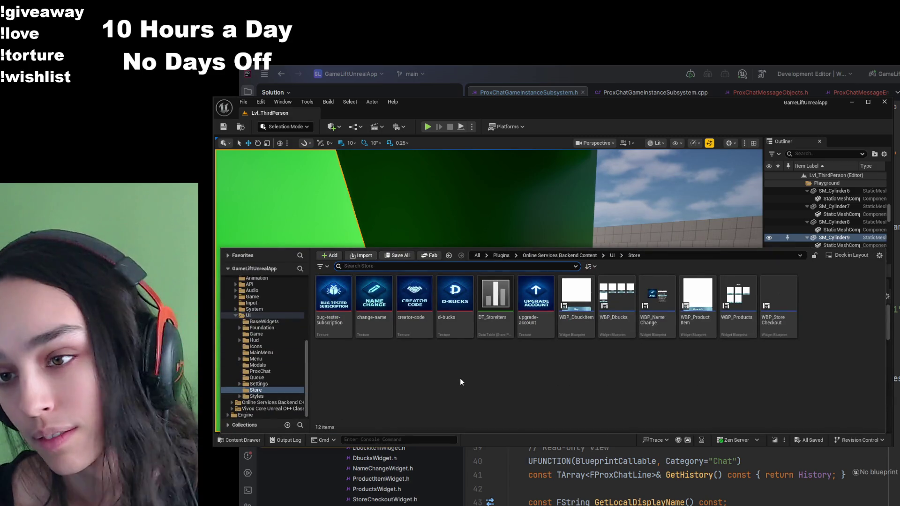
pyautogui.click(585, 257)
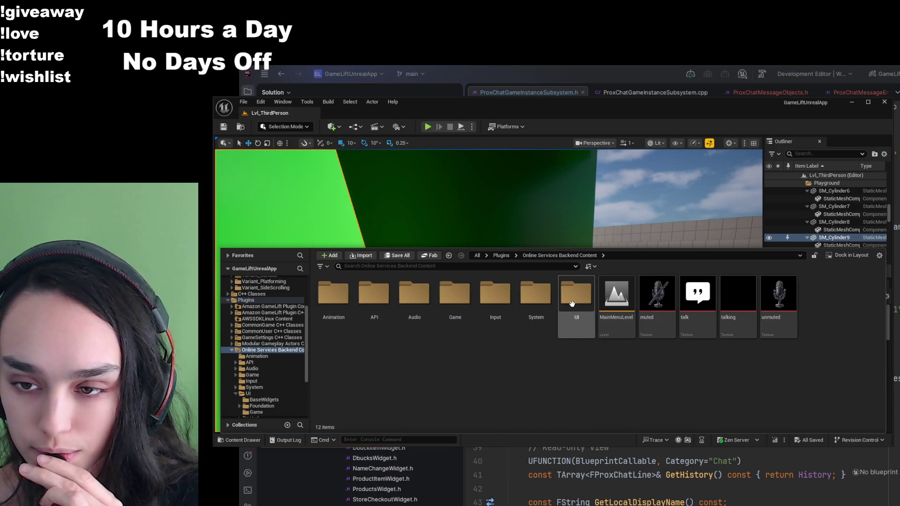
pyautogui.doubleClick(381, 294)
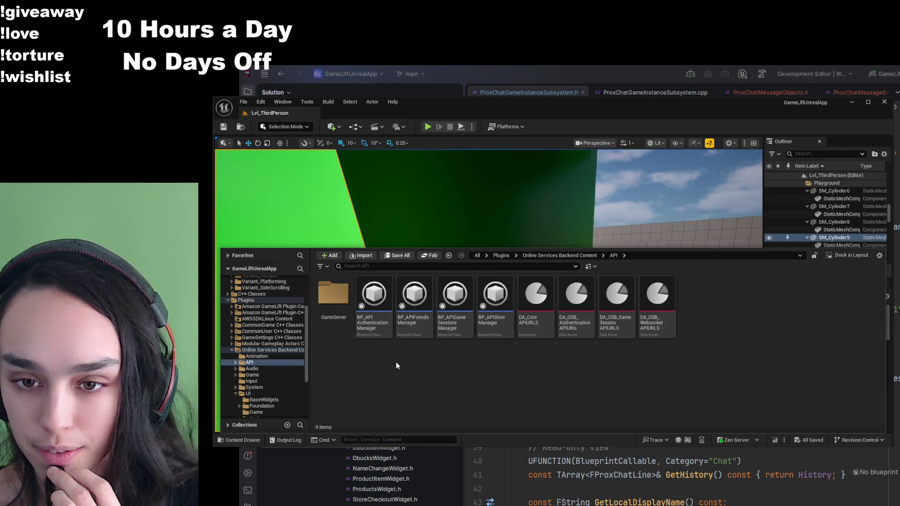
pyautogui.click(540, 332)
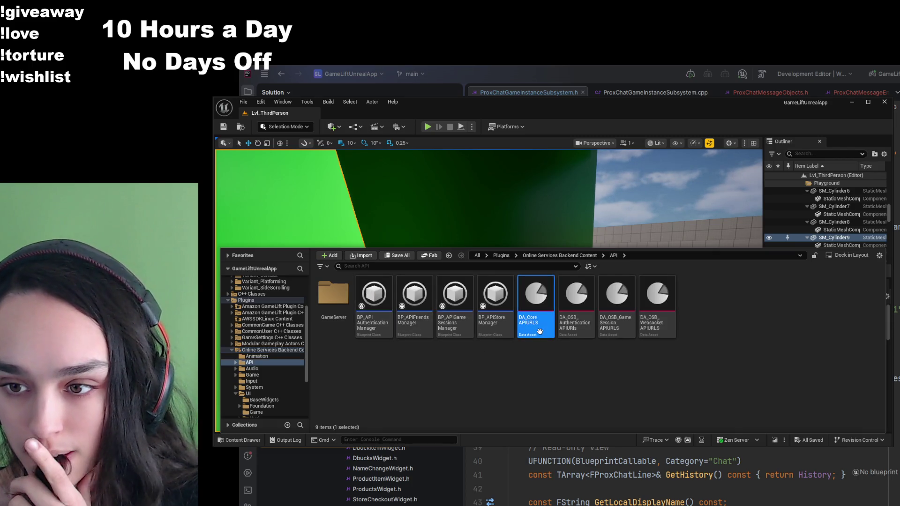
pyautogui.doubleClick(541, 335)
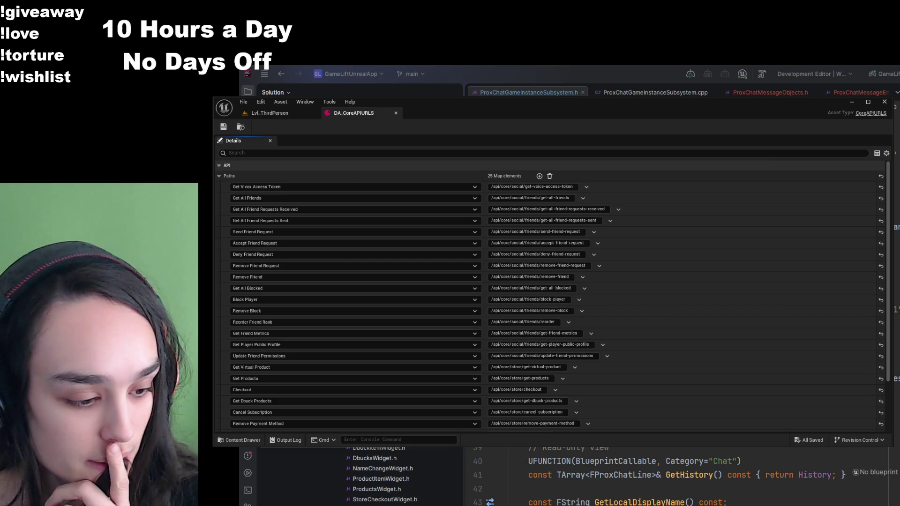
pyautogui.hotkey('alt', 'Tab')
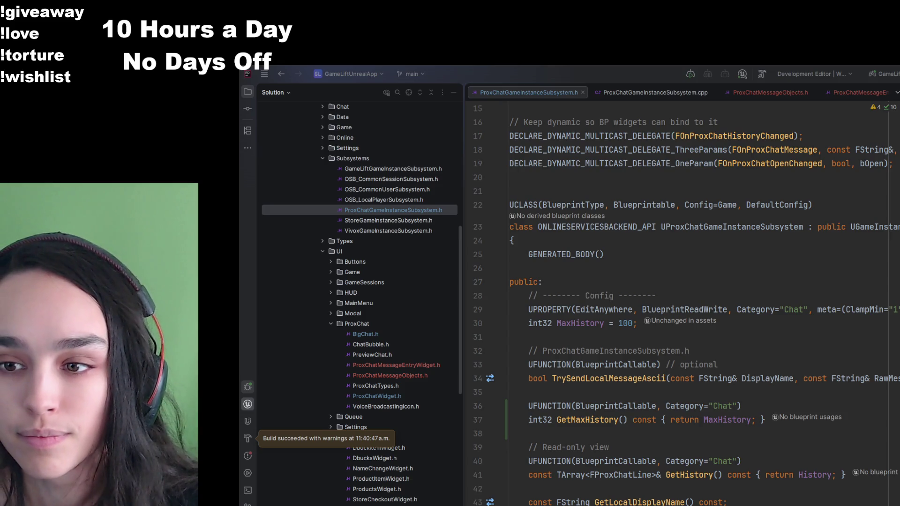
pyautogui.hotkey('alt', 'Tab')
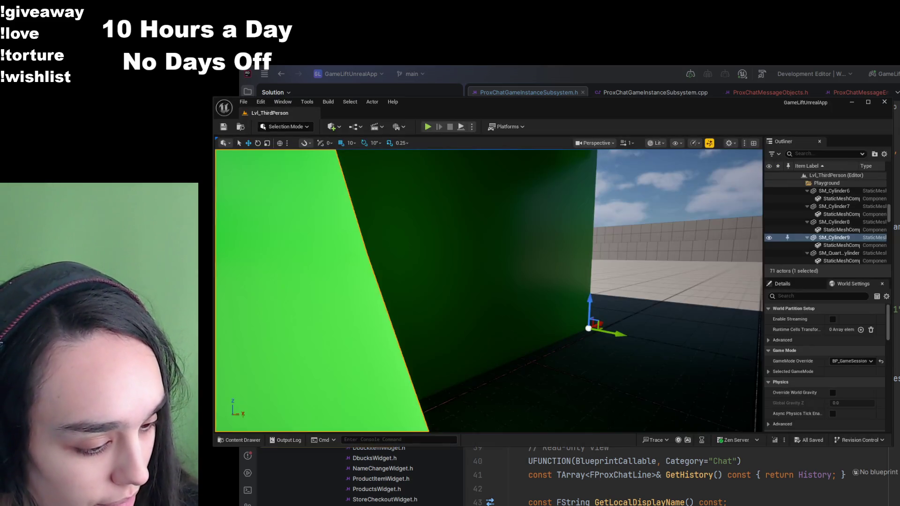
# - Right-drag the viewport camera up and away from the green wall
pyautogui.moveTo(487, 291)
pyautogui.mouseDown()
pyautogui.moveTo(328, 295)
pyautogui.moveTo(422, 291)
pyautogui.moveTo(441, 277)
pyautogui.moveTo(468, 276)
pyautogui.moveTo(469, 263)
pyautogui.mouseUp()
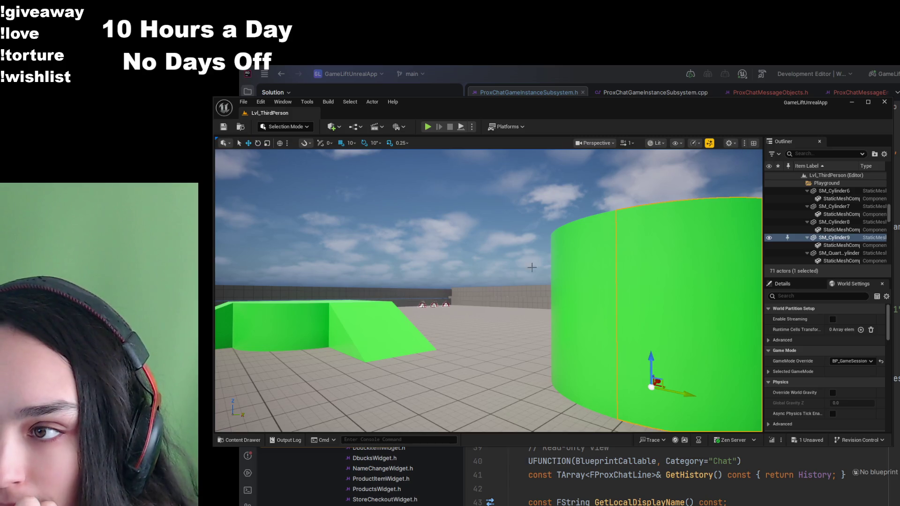
# - Create BP_ProxChatMessageEntryWidget in the UI > ProxChat folder and open it in the designer
pyautogui.click(249, 440)
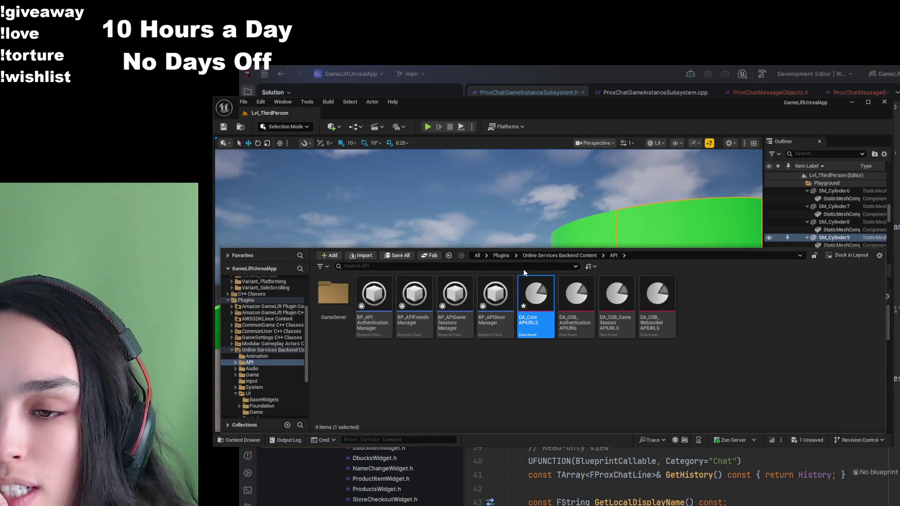
pyautogui.click(553, 256)
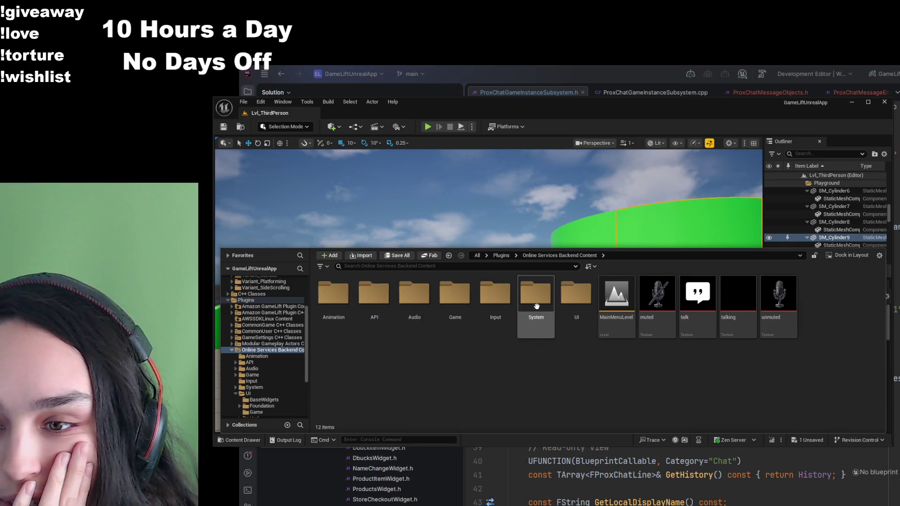
pyautogui.doubleClick(577, 295)
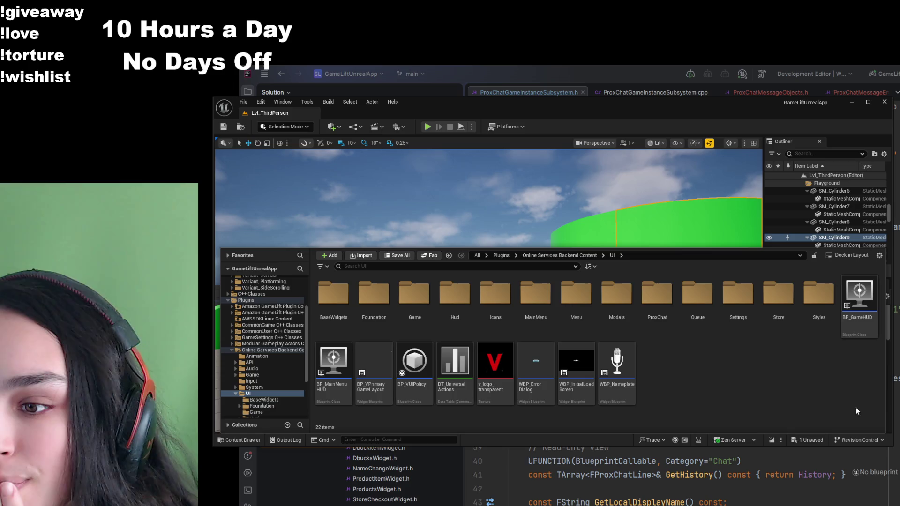
pyautogui.doubleClick(657, 295)
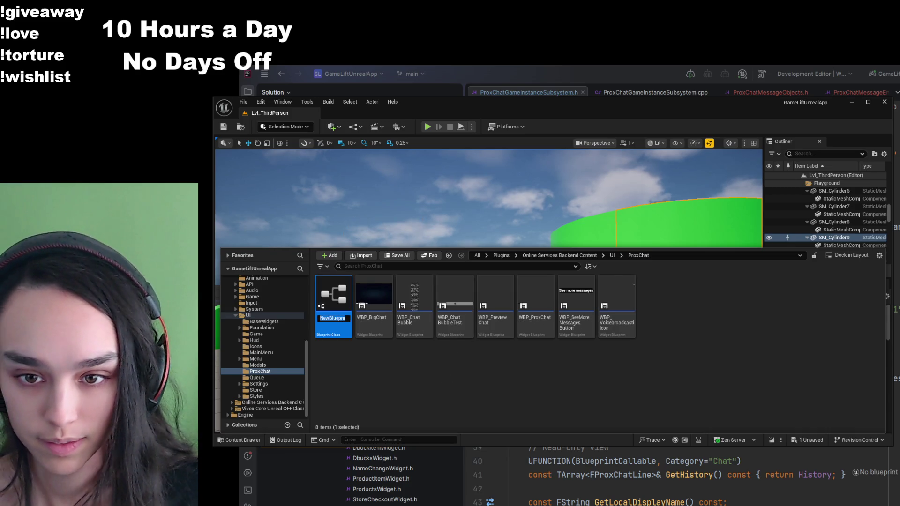
pyautogui.write('BP_Pro')
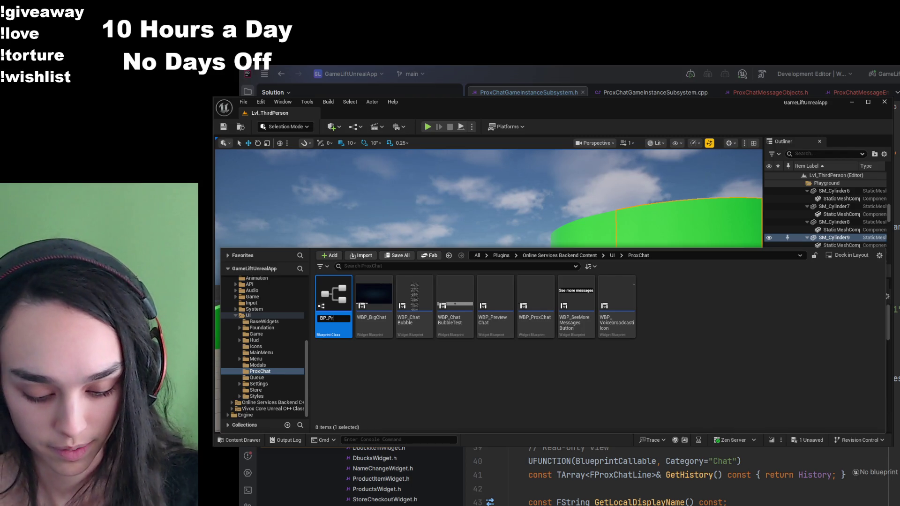
pyautogui.write('xChatMess')
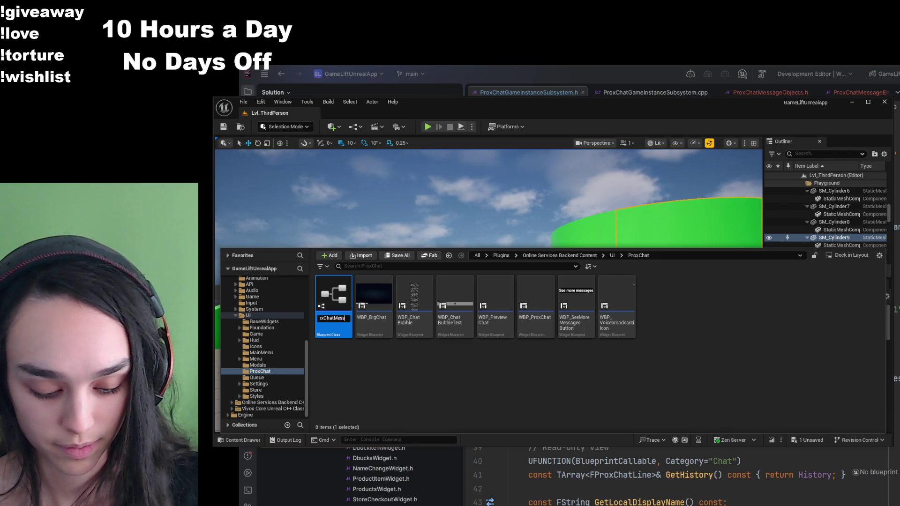
pyautogui.write('ageEntryWidge')
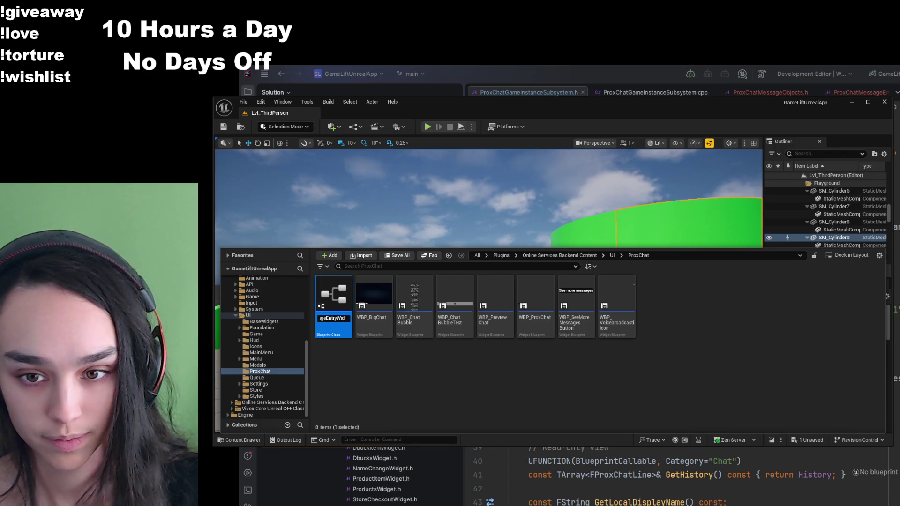
pyautogui.write('t')
pyautogui.press('Return')
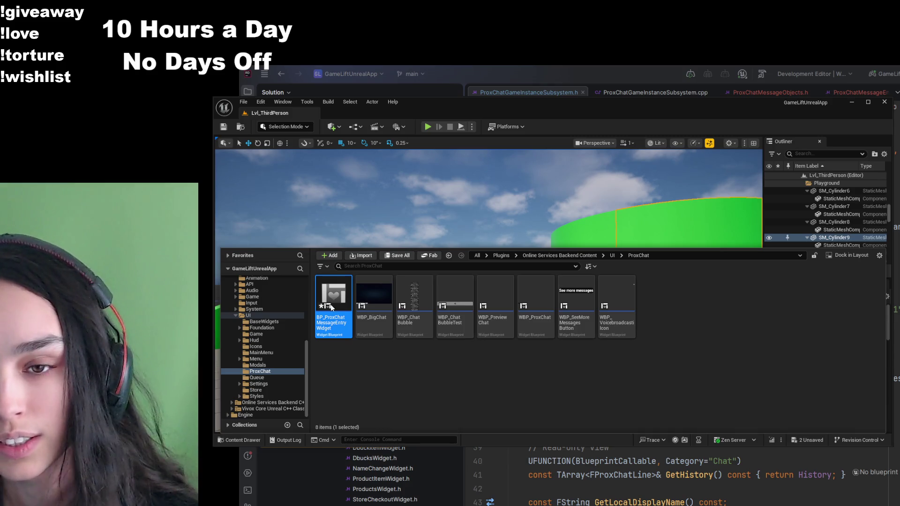
pyautogui.press('Return')
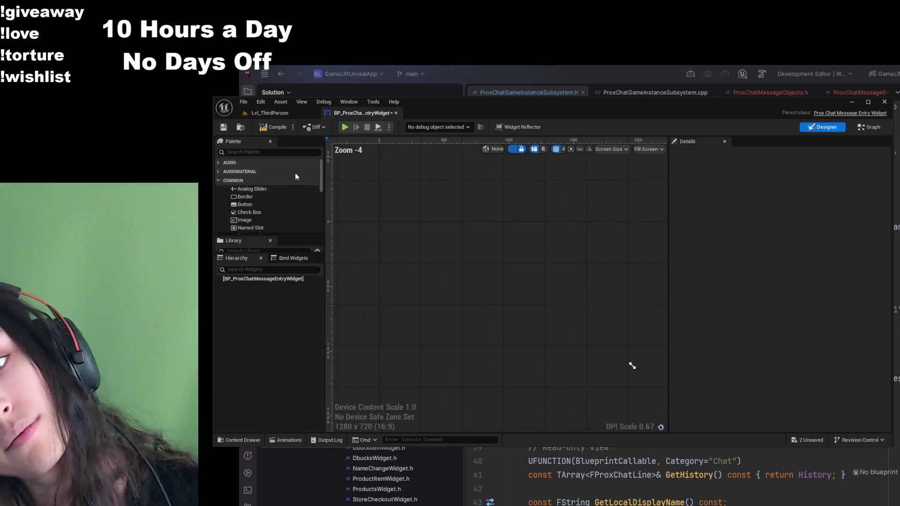
# - Compile the entry widget and add a Border named Bubble filling its canvas
pyautogui.click(271, 128)
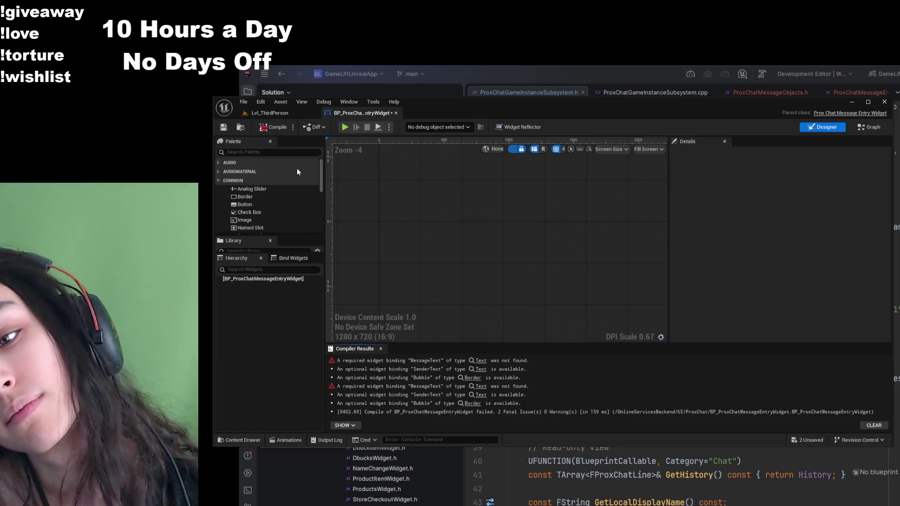
pyautogui.click(256, 151)
pyautogui.write('bord')
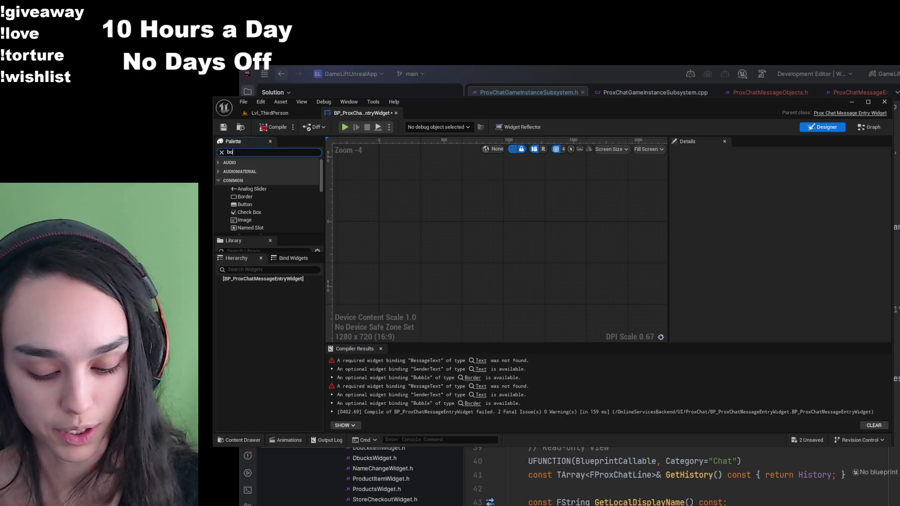
pyautogui.click(286, 173)
pyautogui.moveTo(289, 252); pyautogui.dragTo(265, 281)
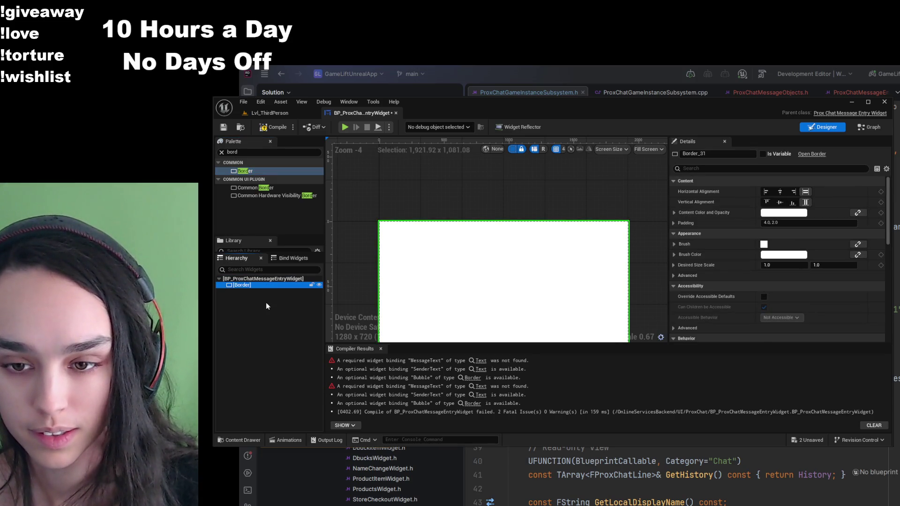
pyautogui.press('F2')
pyautogui.write('Bubble')
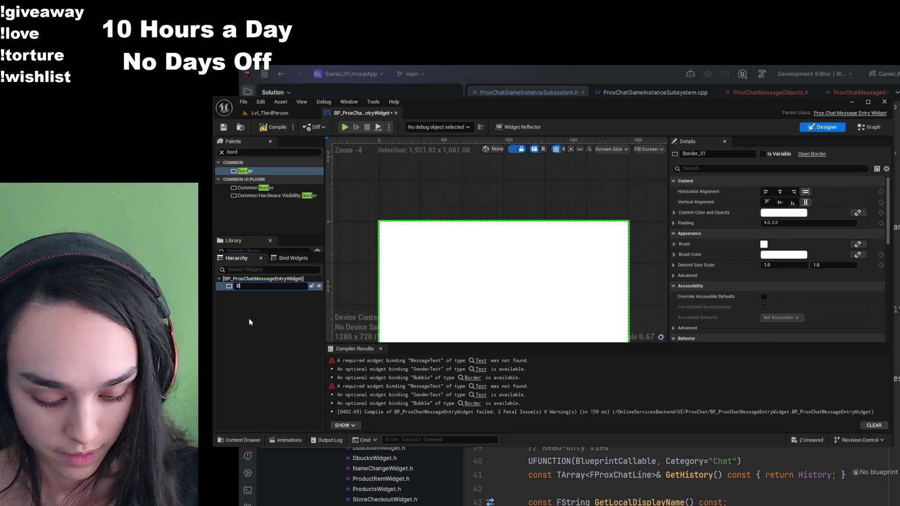
pyautogui.press('Return')
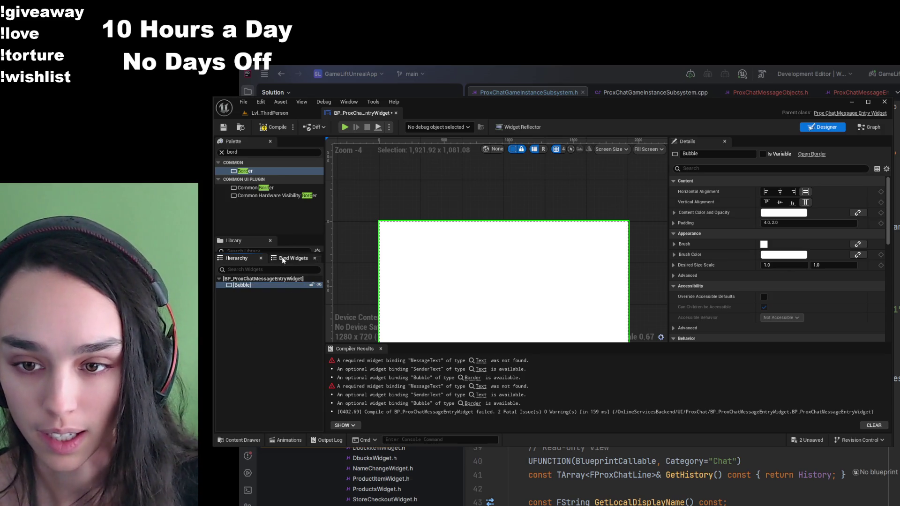
# - Place a Text block named MessageText inside Bubble and bring up the ProxChat folder
pyautogui.doubleClick(257, 152)
pyautogui.write('text')
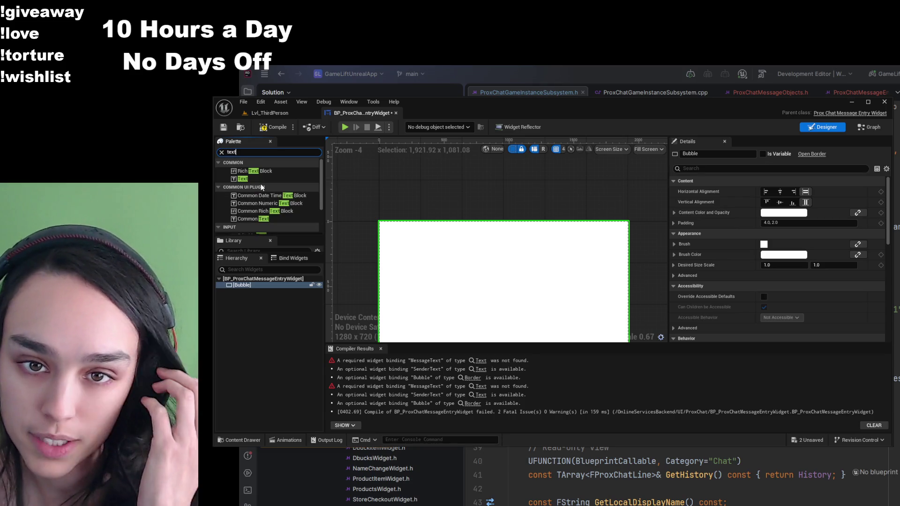
pyautogui.click(244, 187)
pyautogui.click(243, 179)
pyautogui.moveTo(255, 266); pyautogui.dragTo(250, 286)
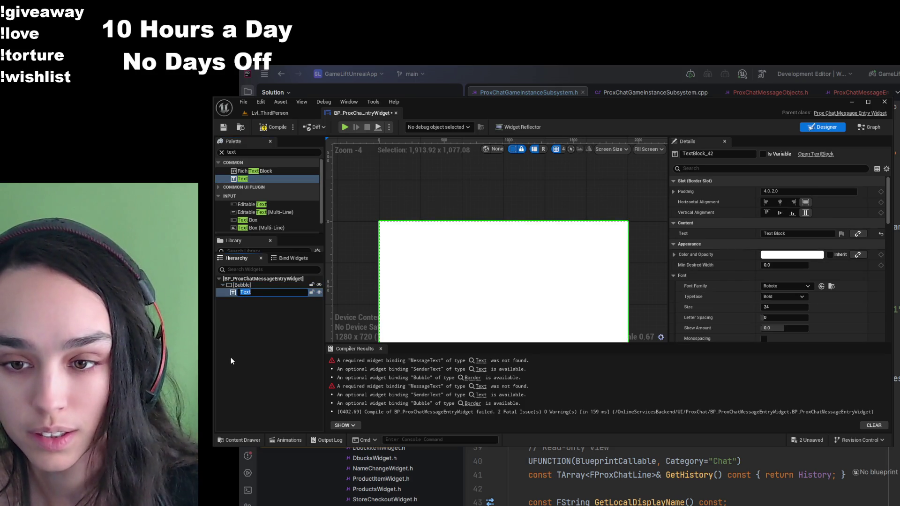
pyautogui.write('Messae')
pyautogui.press('BackSpace')
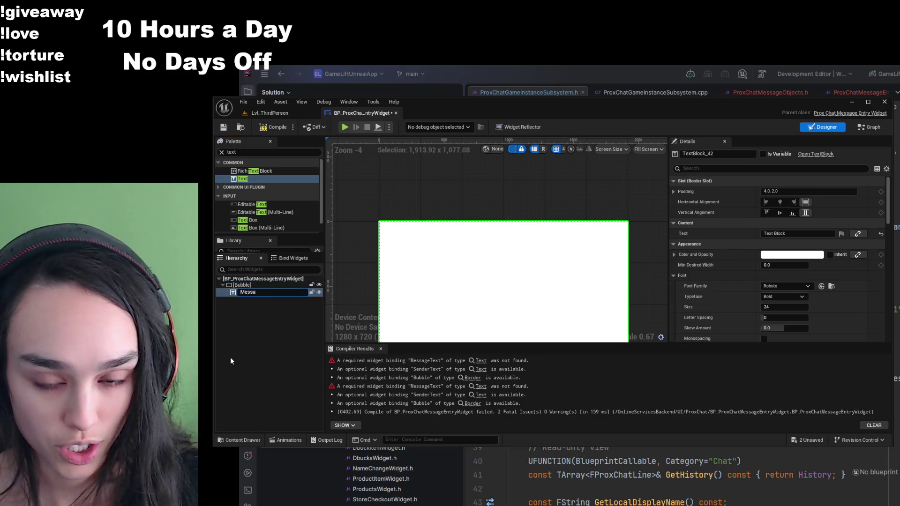
pyautogui.write('geText')
pyautogui.press('Return')
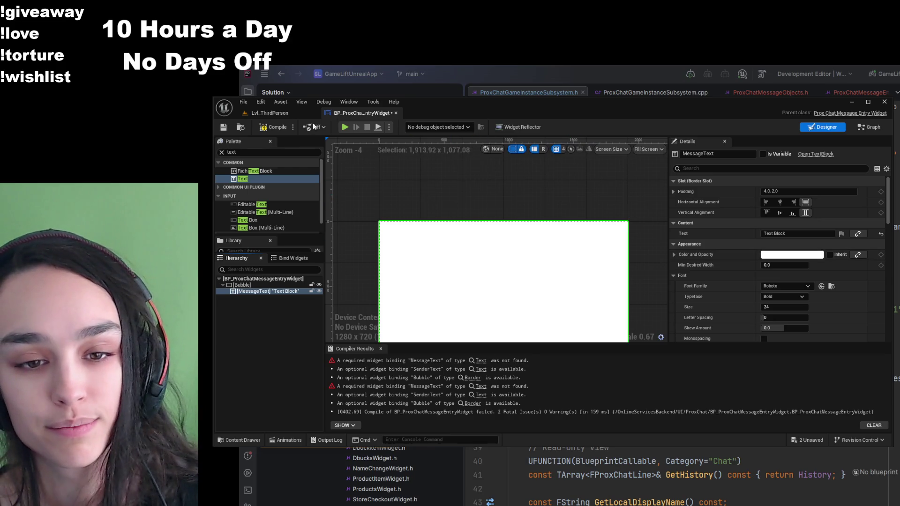
pyautogui.click(252, 178)
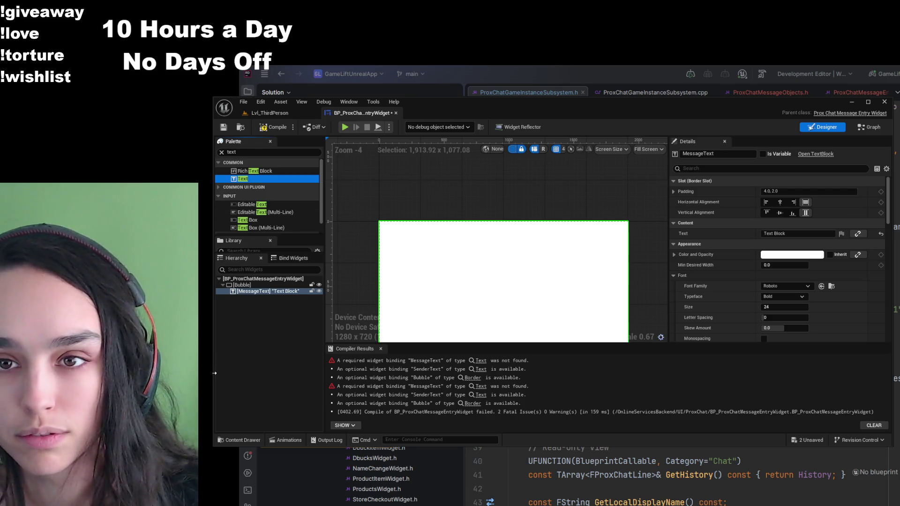
pyautogui.click(239, 440)
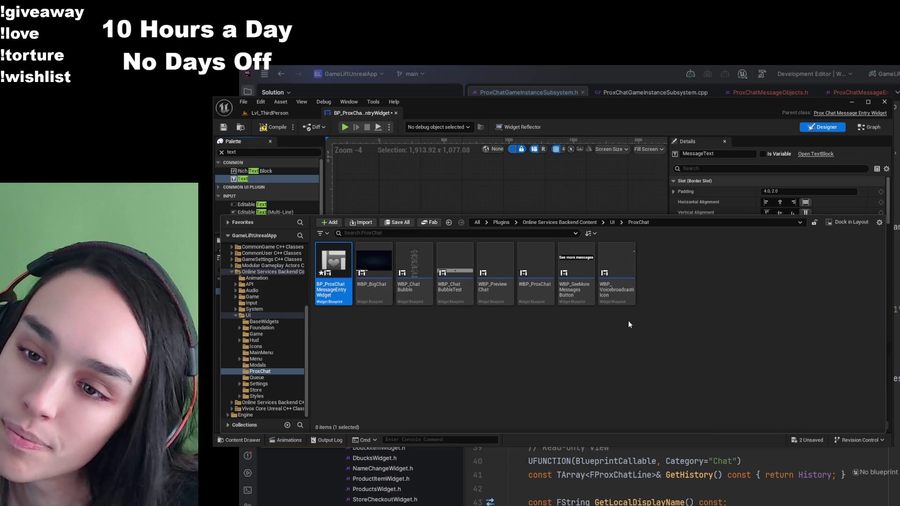
# - Open WBP_ProxChat, inspect its CHatEntry field, and close it to return to the entry widget
pyautogui.doubleClick(546, 299)
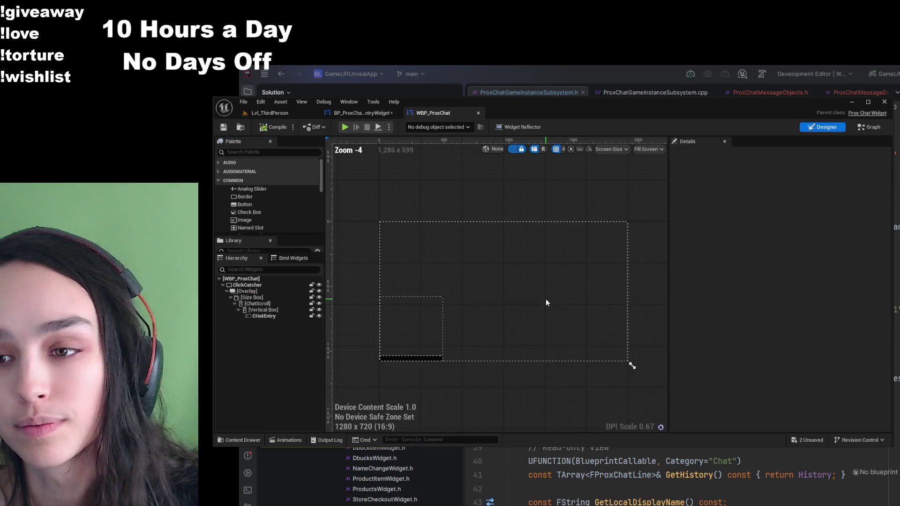
pyautogui.scroll(5, 398, 351)
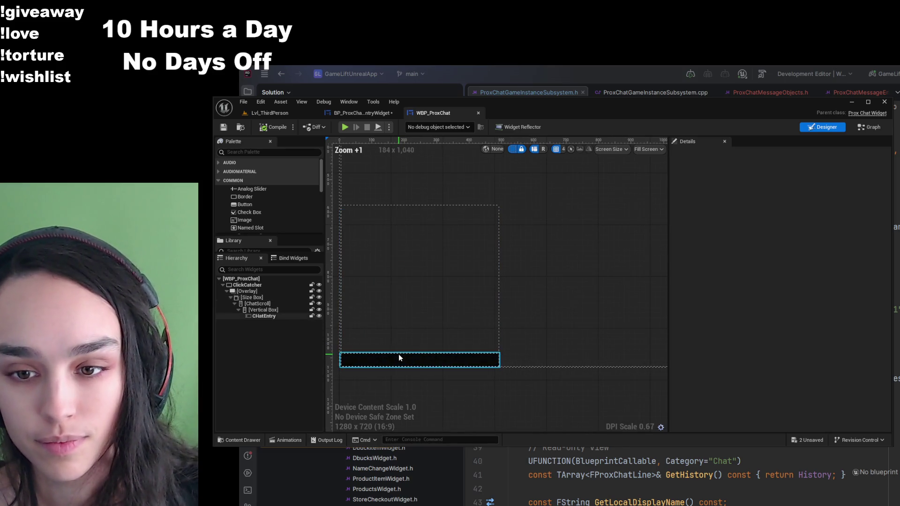
pyautogui.click(401, 358)
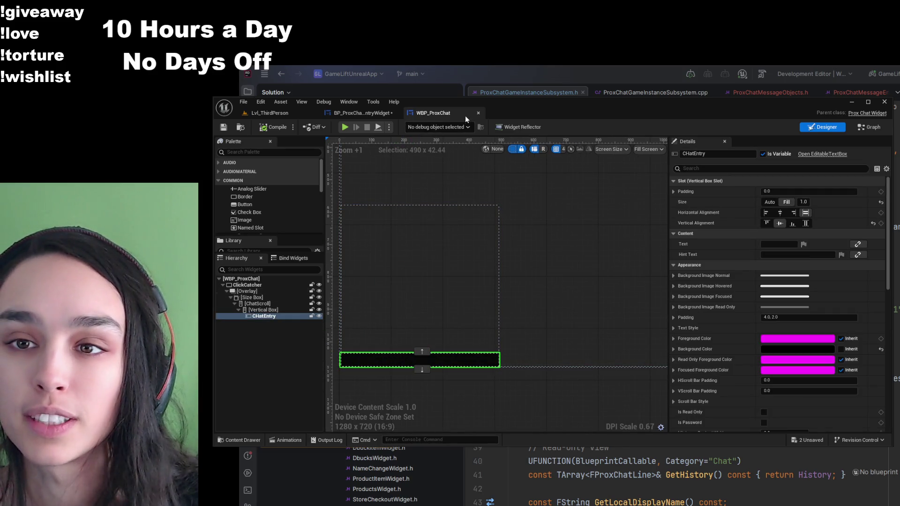
pyautogui.click(477, 113)
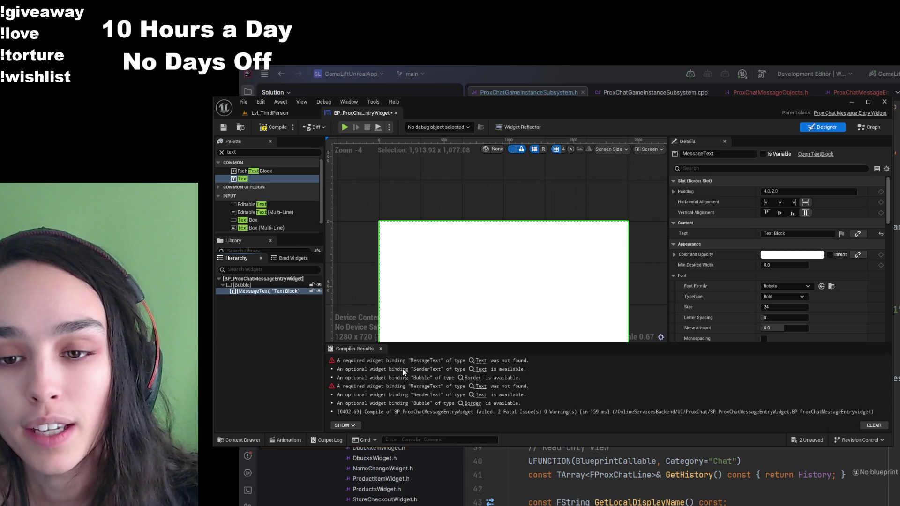
# - Wrap MessageText in a Horizontal Box and add a text block named SenderText before it
pyautogui.hotkey('ctrl', 'z')
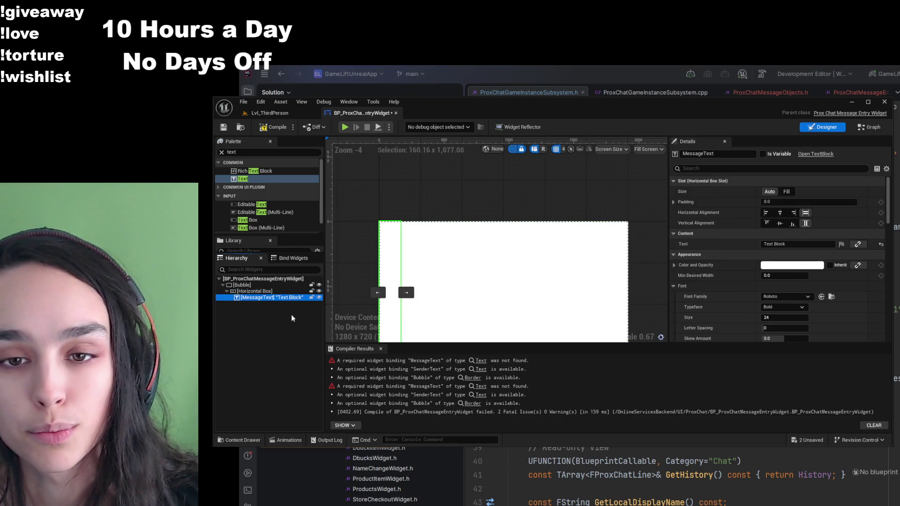
pyautogui.click(274, 291)
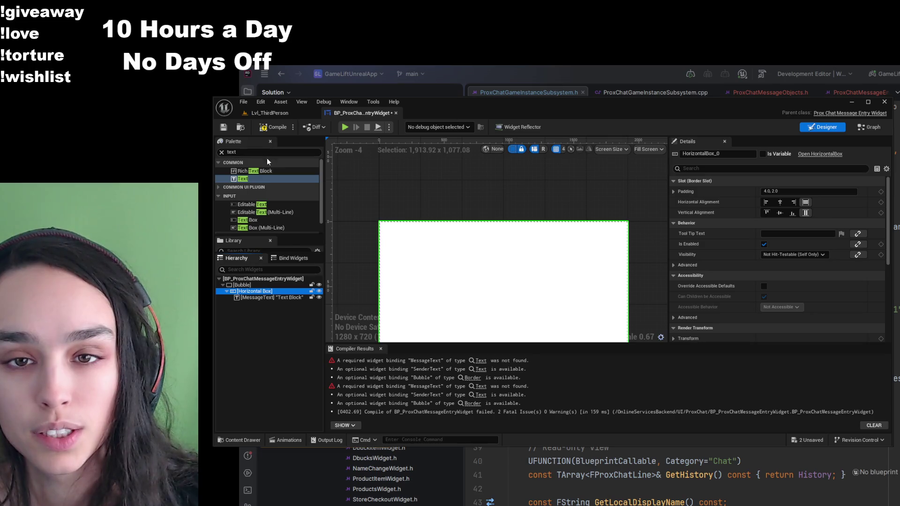
pyautogui.click(257, 179)
pyautogui.click(268, 291)
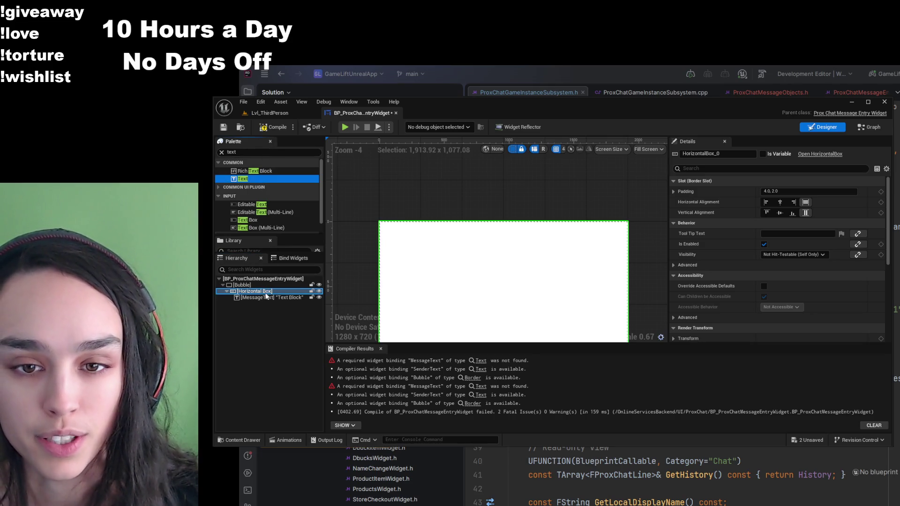
pyautogui.moveTo(265, 296); pyautogui.dragTo(266, 296)
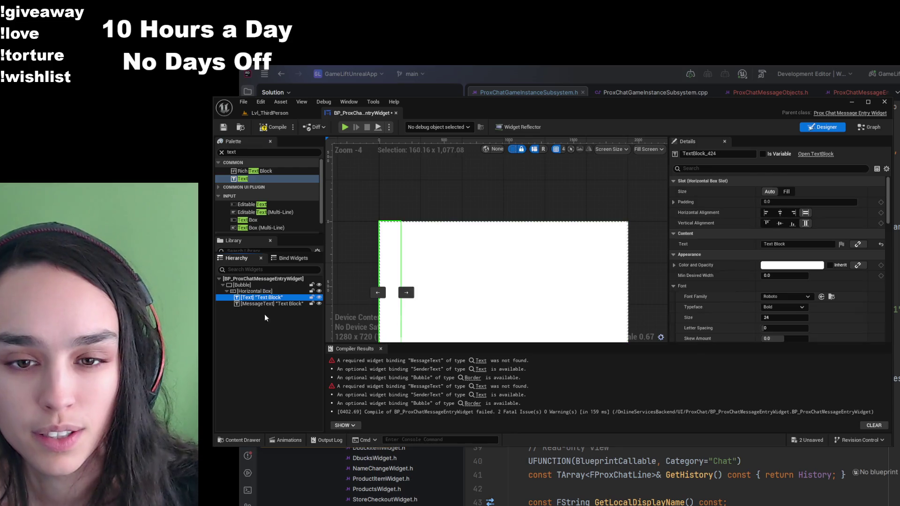
pyautogui.press('F2')
pyautogui.write('SenderText')
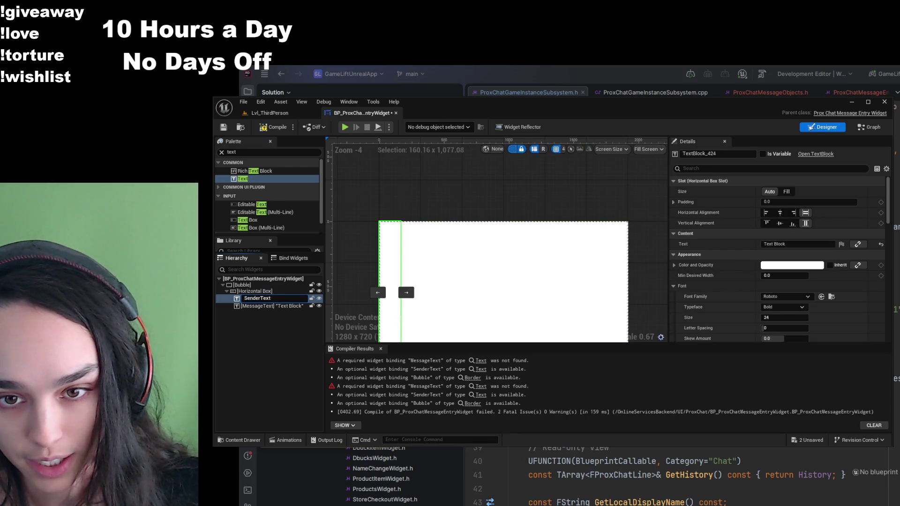
pyautogui.press('Return')
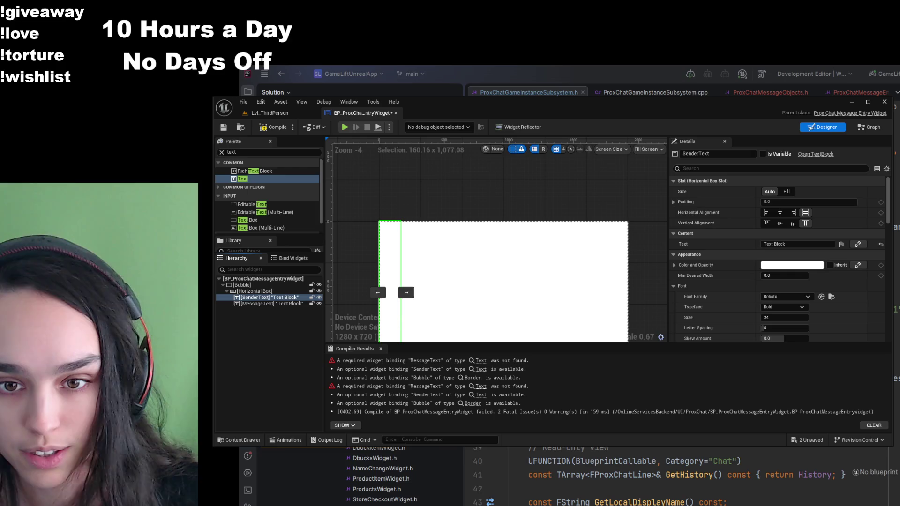
# - Compile and save, then set MessageText to Fill while SenderText keeps its natural width
pyautogui.click(259, 127)
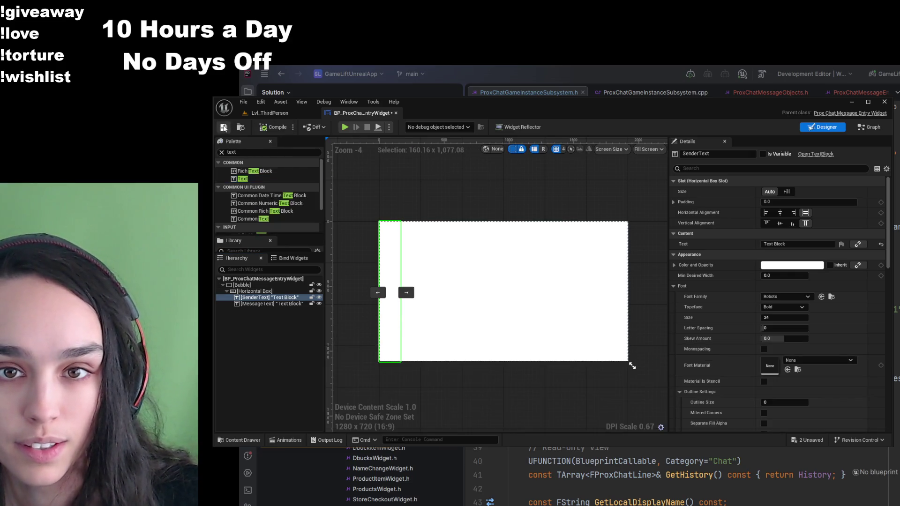
pyautogui.click(224, 127)
pyautogui.click(260, 305)
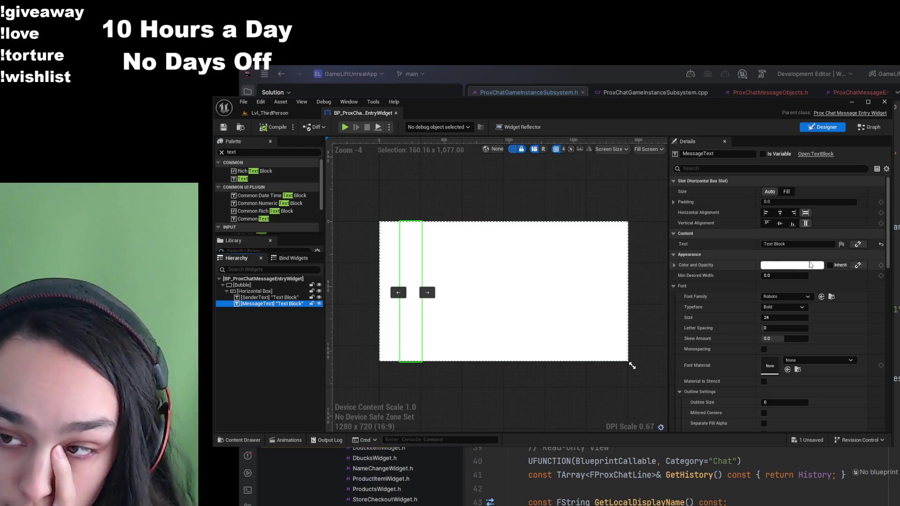
pyautogui.click(787, 192)
pyautogui.click(277, 297)
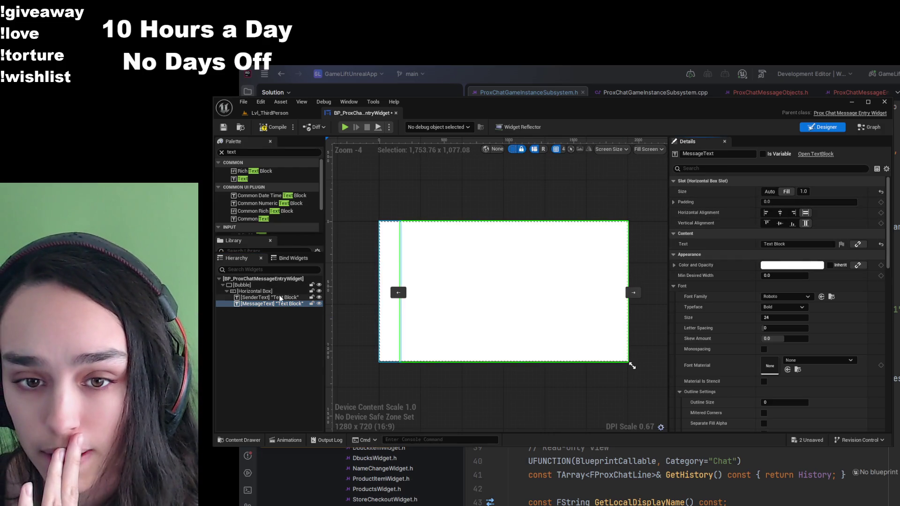
pyautogui.click(787, 192)
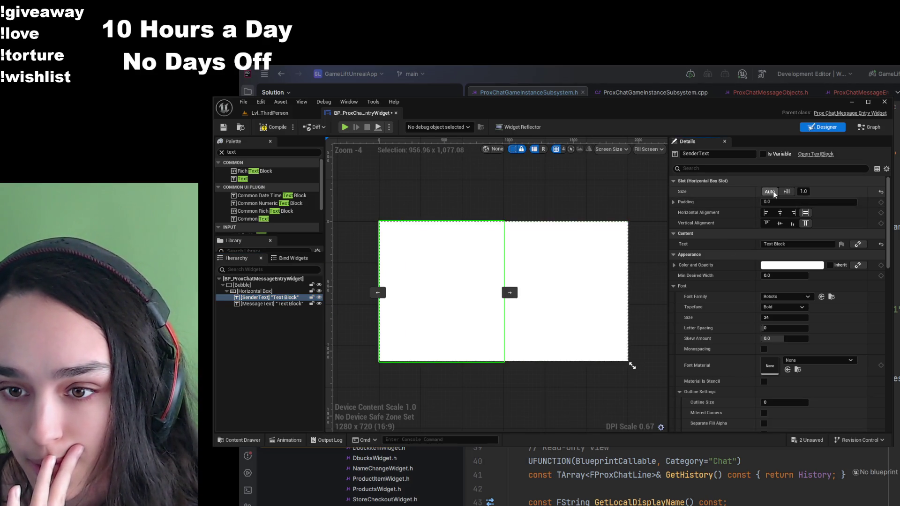
pyautogui.click(771, 192)
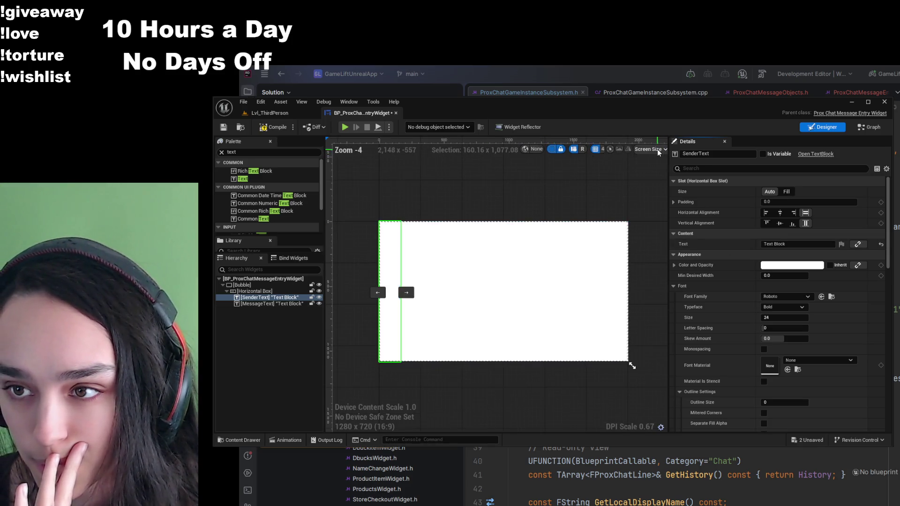
# - Switch the preview from custom size to Desired and check the Bubble, row, and text extents
pyautogui.click(564, 206)
pyautogui.click(649, 149)
pyautogui.click(663, 174)
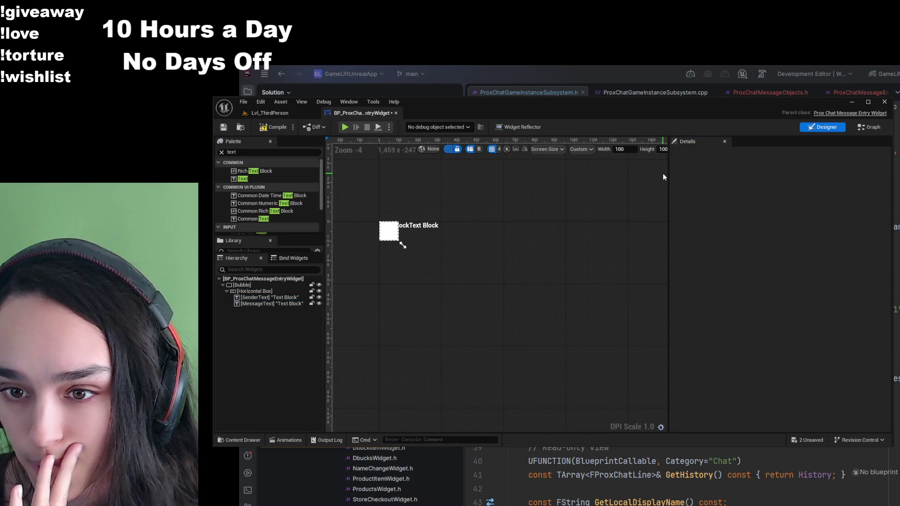
pyautogui.scroll(3, 482, 232)
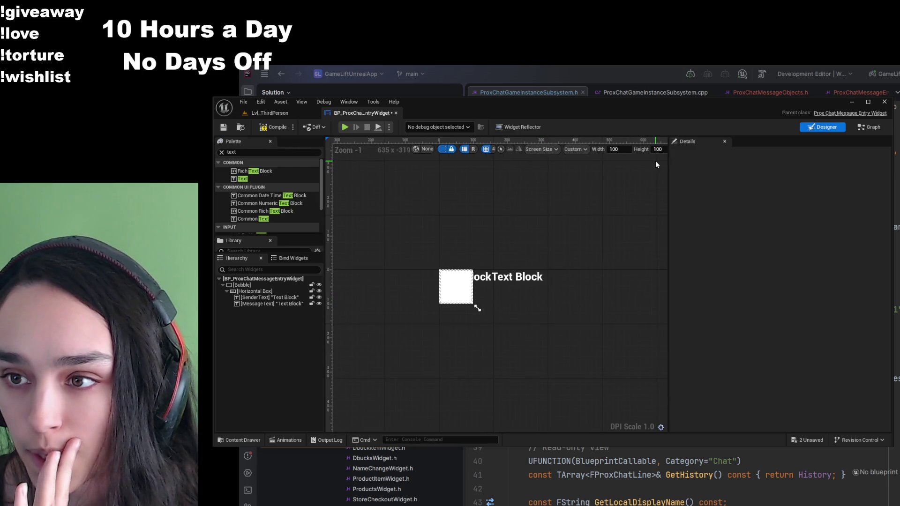
pyautogui.click(243, 285)
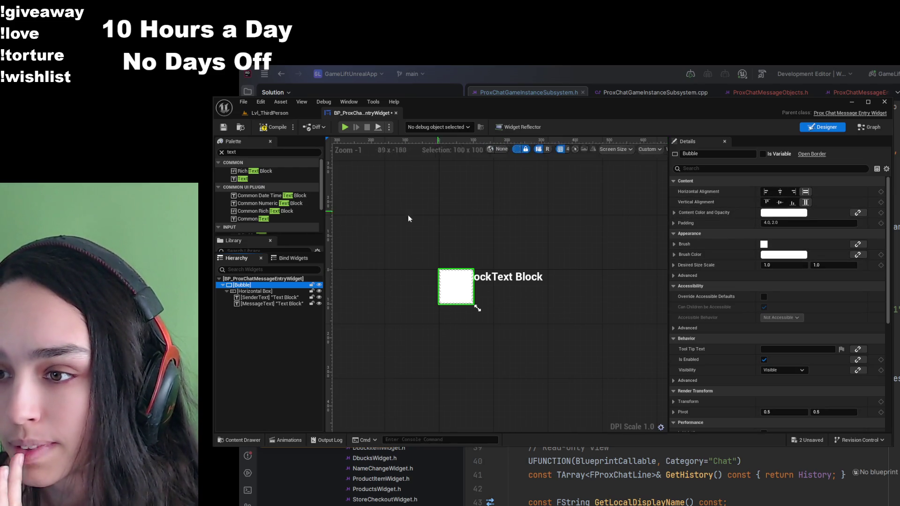
pyautogui.click(259, 280)
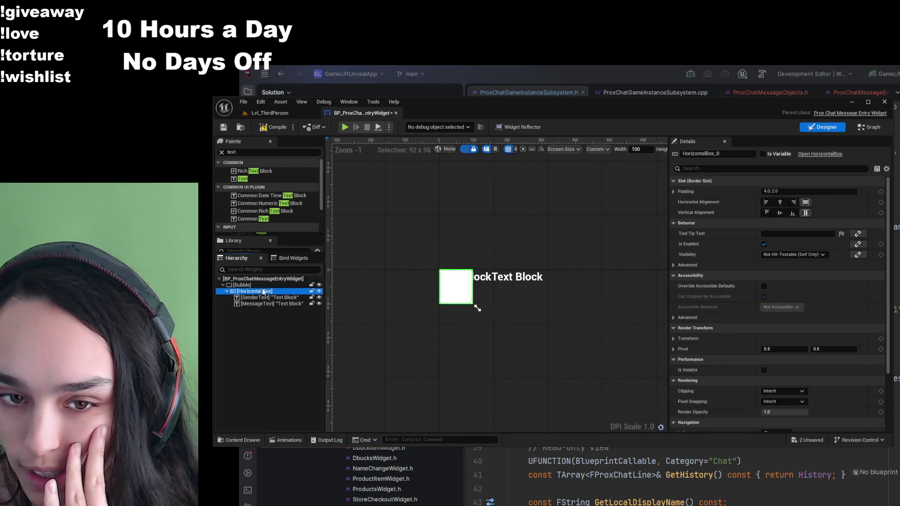
pyautogui.click(263, 284)
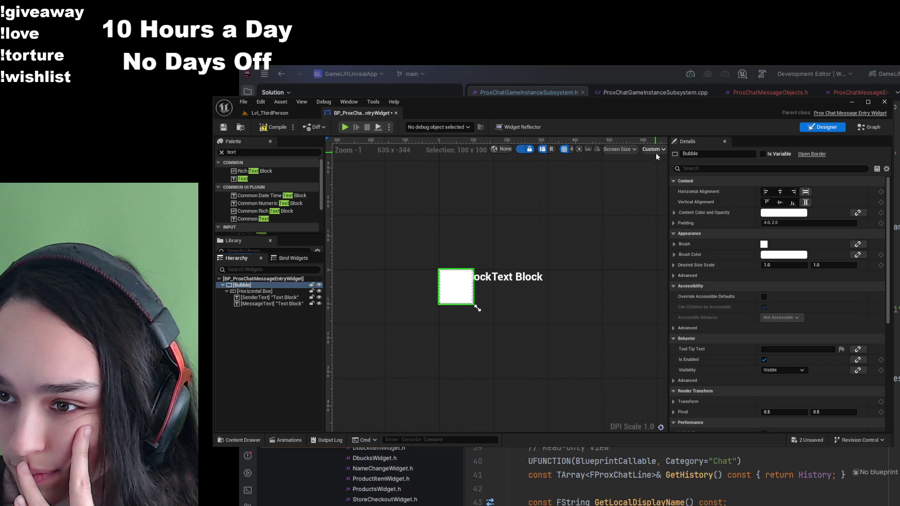
pyautogui.click(634, 187)
pyautogui.scroll(7, 415, 263)
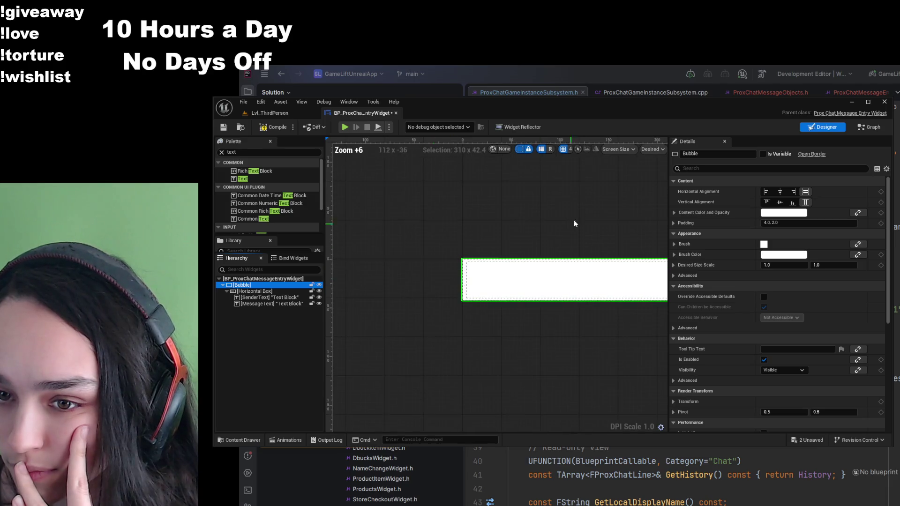
pyautogui.scroll(-2, 411, 219)
pyautogui.click(299, 304)
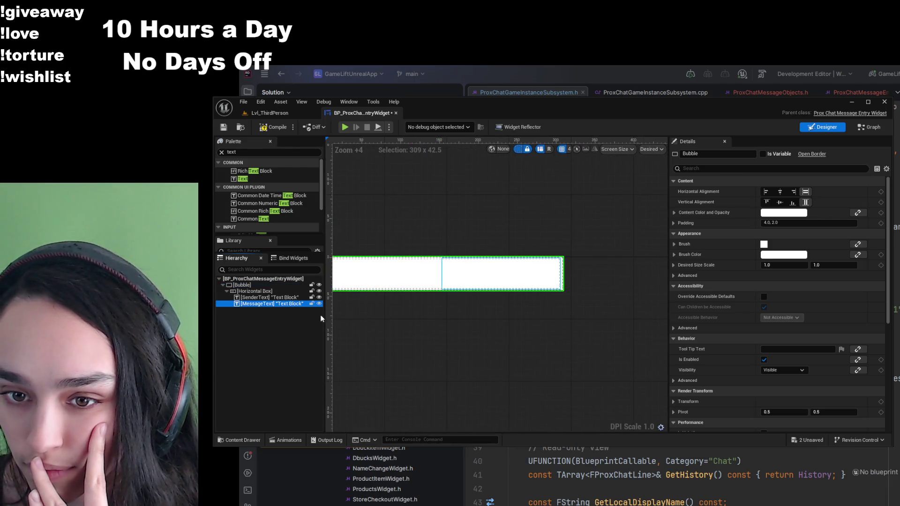
pyautogui.click(260, 292)
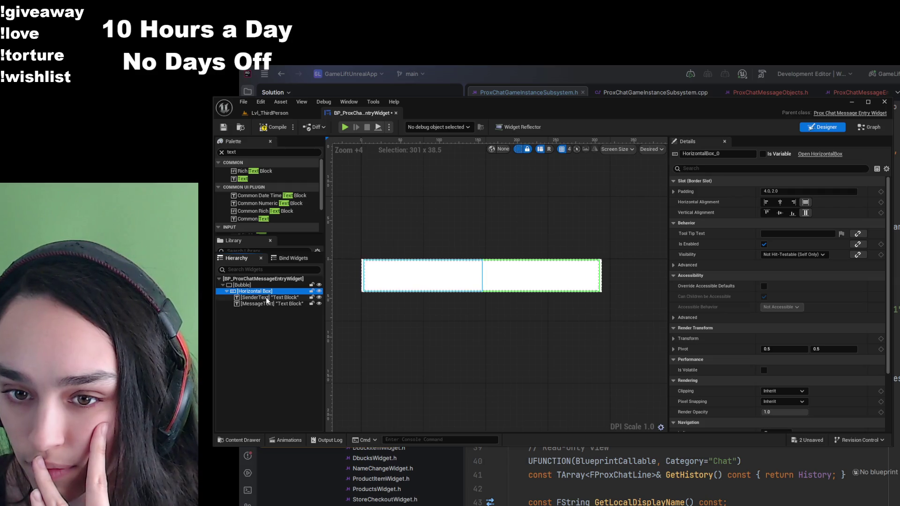
pyautogui.click(267, 299)
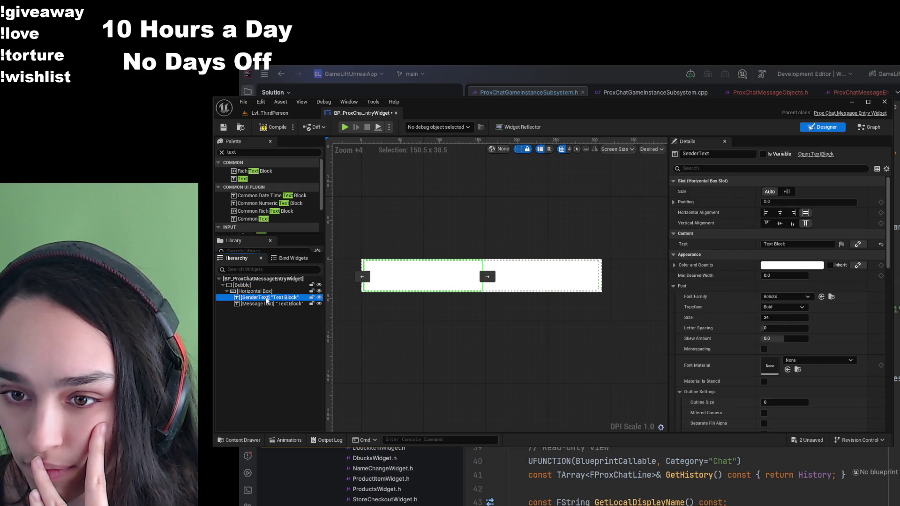
pyautogui.click(224, 128)
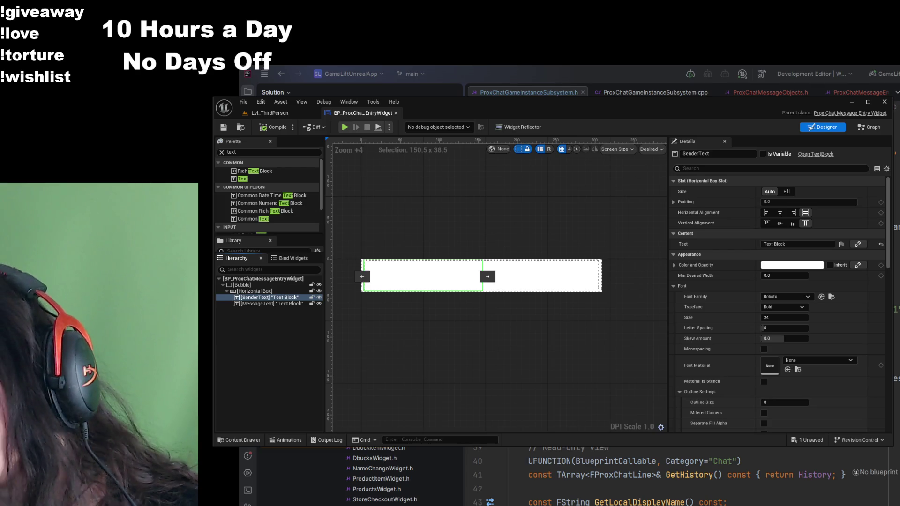
pyautogui.click(239, 440)
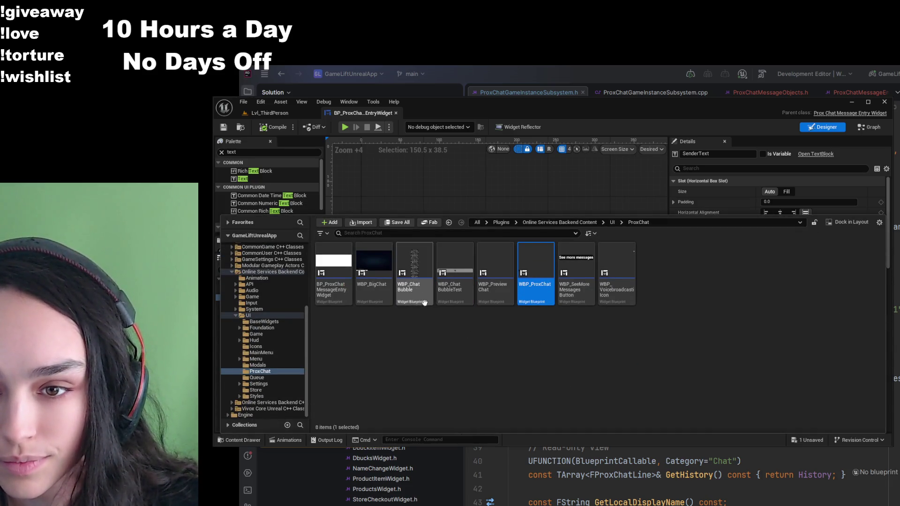
pyautogui.doubleClick(384, 300)
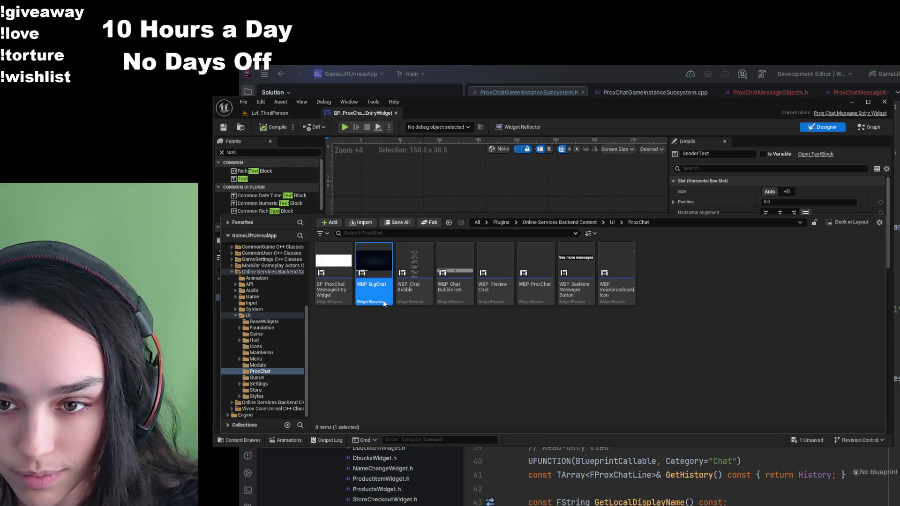
pyautogui.scroll(3, 410, 372)
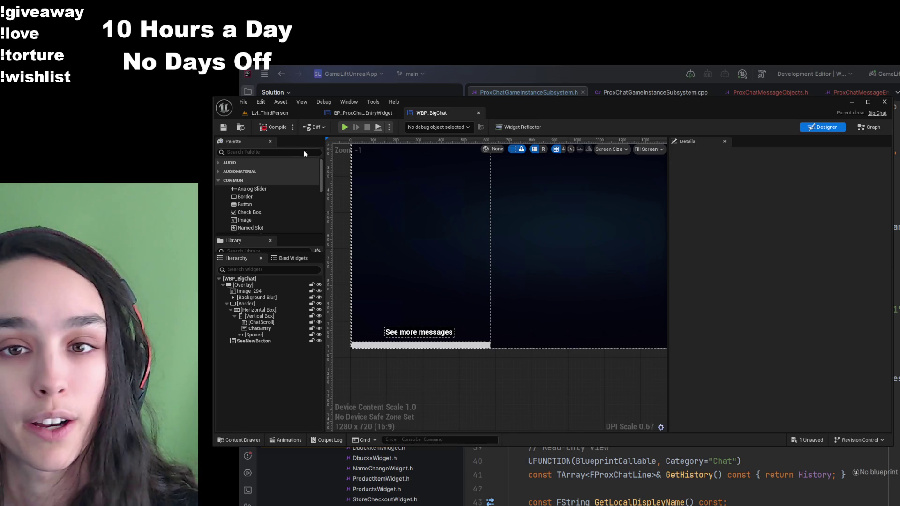
# - Inspect the Horizontal Box and ChatScroll, then compile WBP_BigChat with F7
pyautogui.click(261, 153)
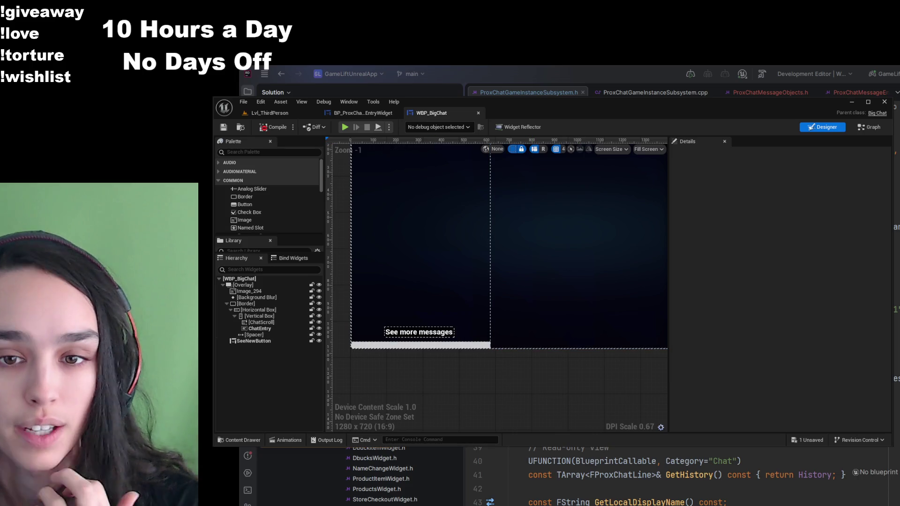
pyautogui.click(259, 310)
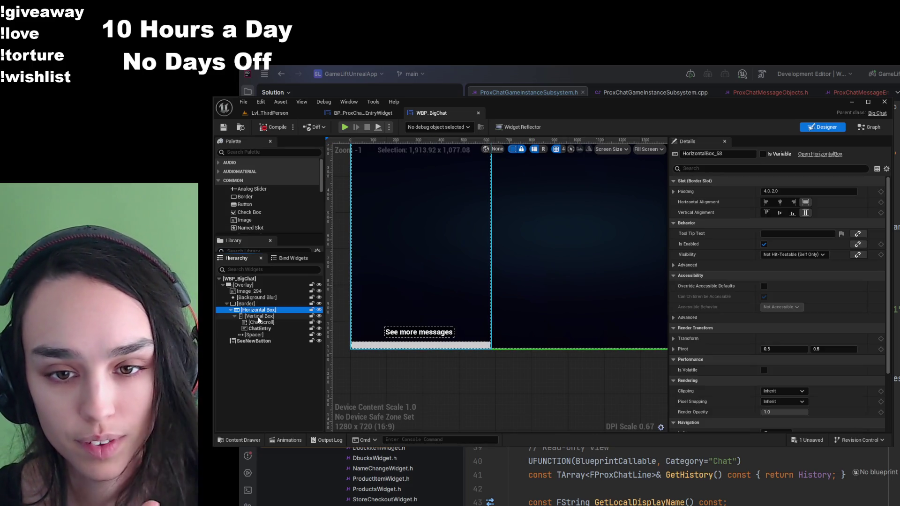
pyautogui.click(266, 322)
pyautogui.scroll(-1, 389, 384)
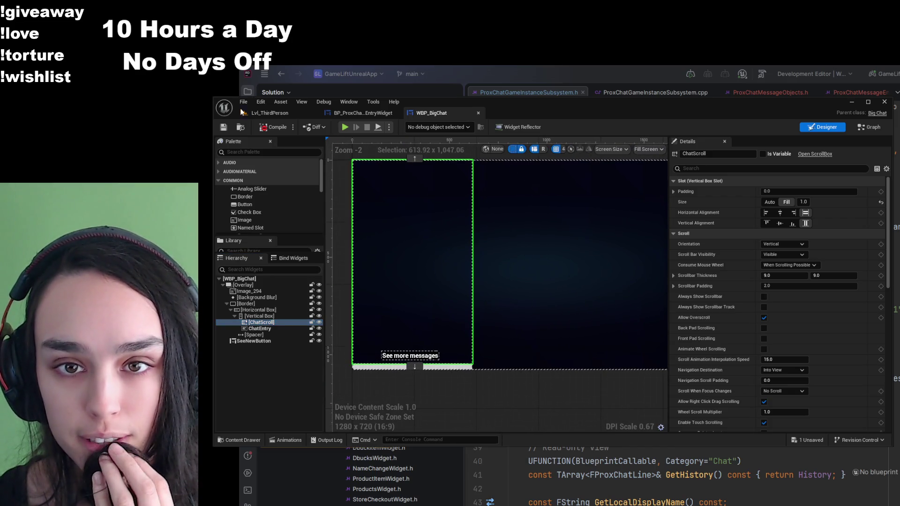
pyautogui.press('F7')
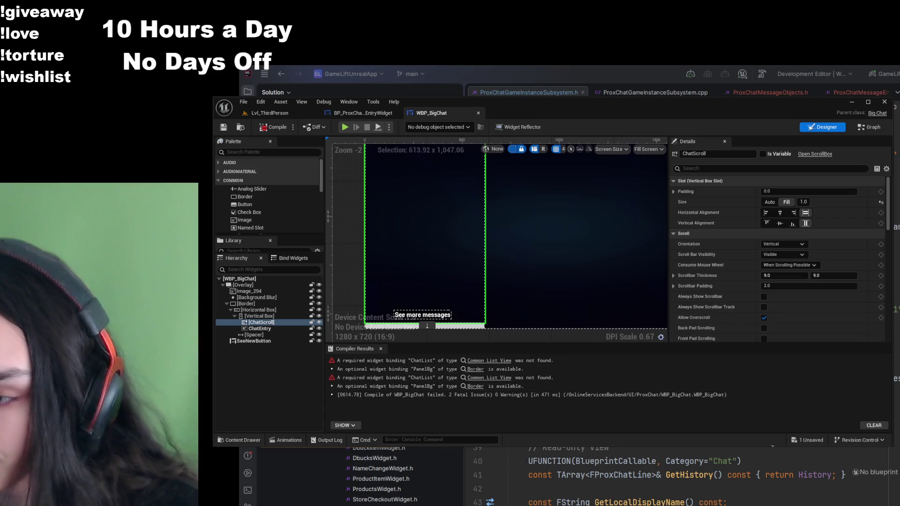
# - Stretch the editor window to the screen bottom and widen the design canvas
pyautogui.moveTo(771, 445); pyautogui.dragTo(772, 505)
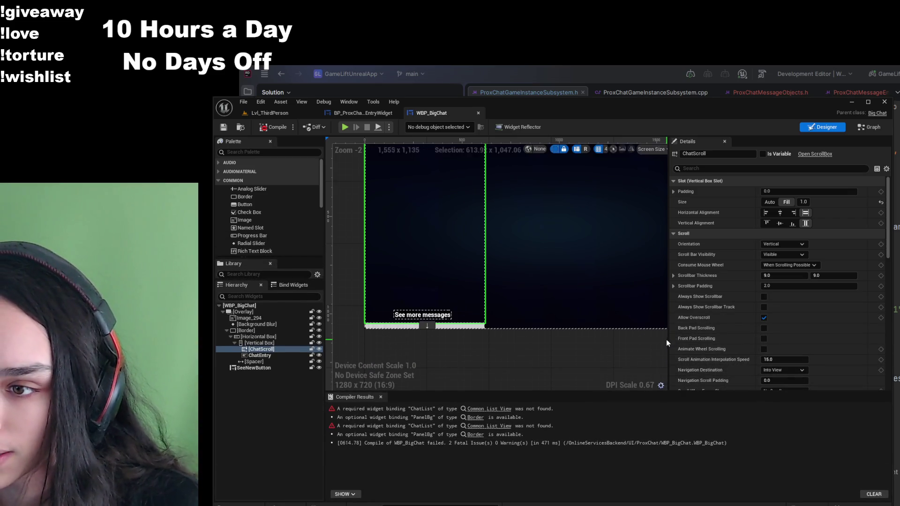
pyautogui.moveTo(675, 341); pyautogui.dragTo(755, 340)
pyautogui.moveTo(560, 308); pyautogui.dragTo(549, 324)
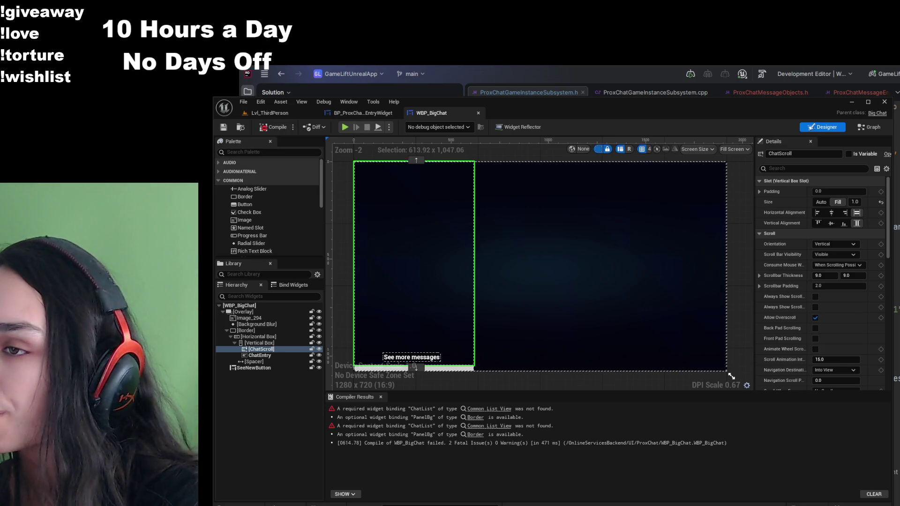
# - Drag a Common List View above ChatScroll, rename it ChatList, and set its Size to Fill
pyautogui.write('commonlis')
pyautogui.moveTo(258, 171); pyautogui.dragTo(276, 350)
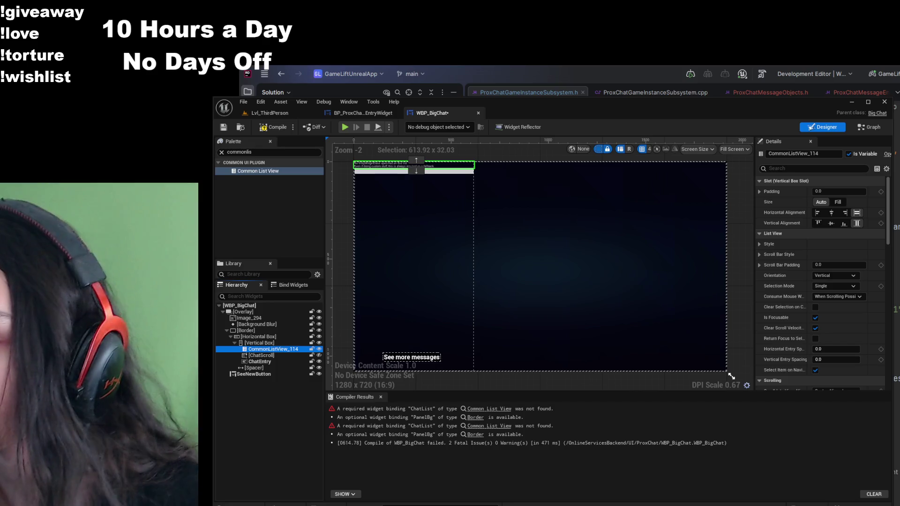
pyautogui.press('F2')
pyautogui.write('ChatList')
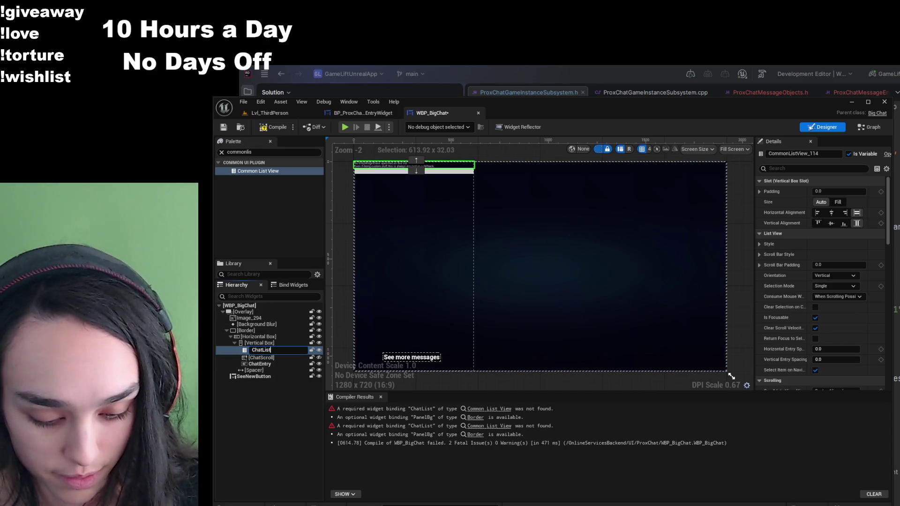
pyautogui.press('Return')
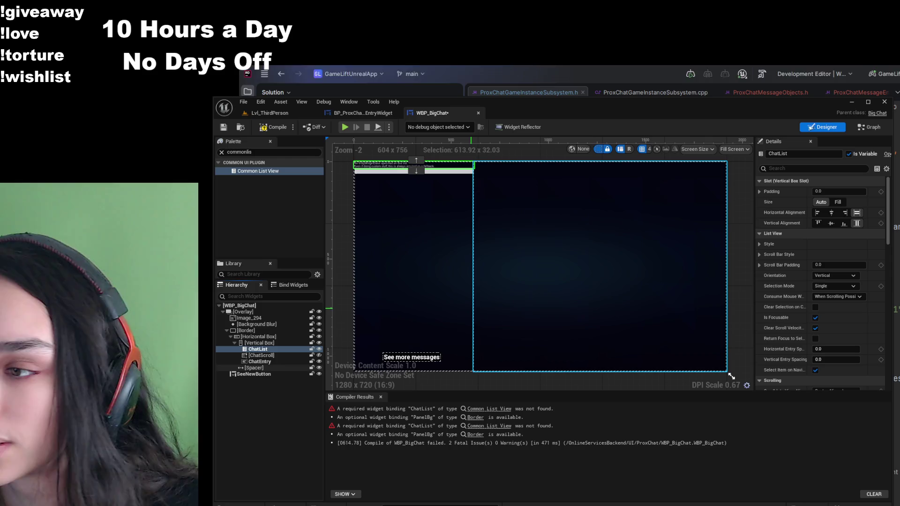
pyautogui.click(837, 204)
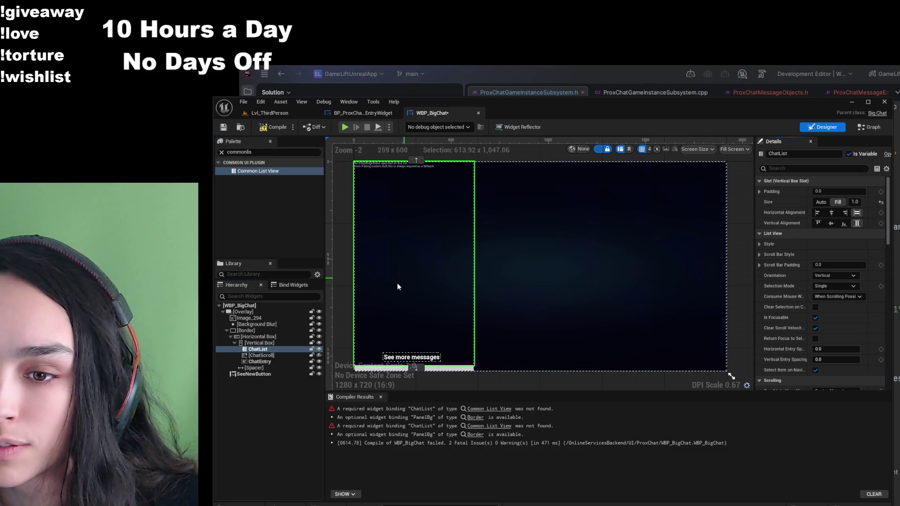
# - Compare ChatList's layout with ChatScroll and the spacer, ending on ChatList's properties
pyautogui.click(277, 355)
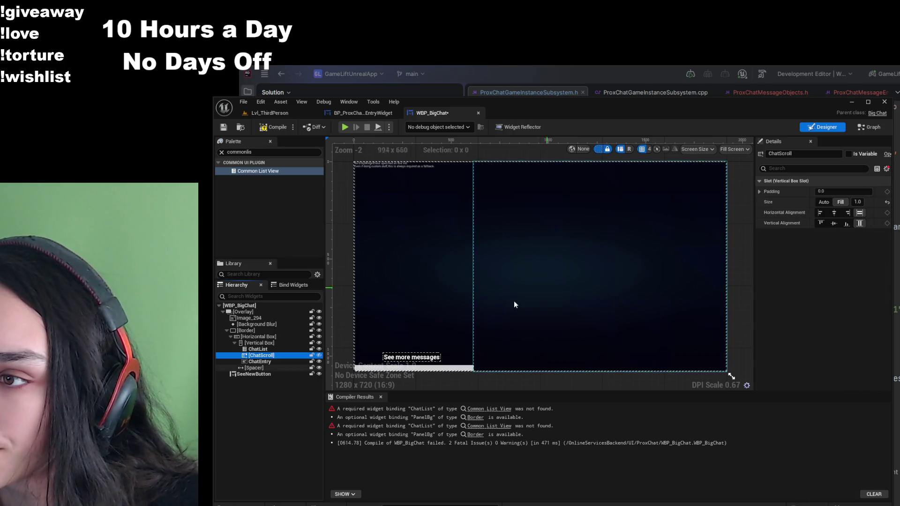
pyautogui.click(263, 349)
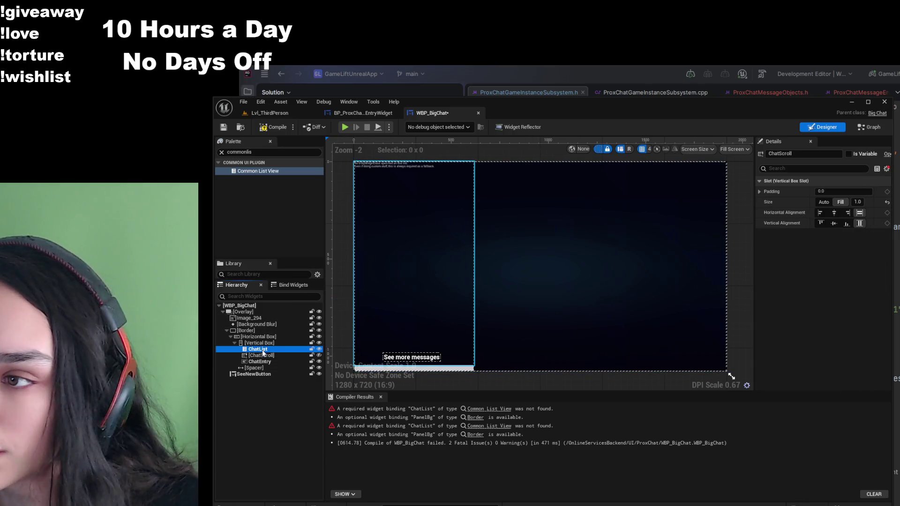
pyautogui.click(263, 355)
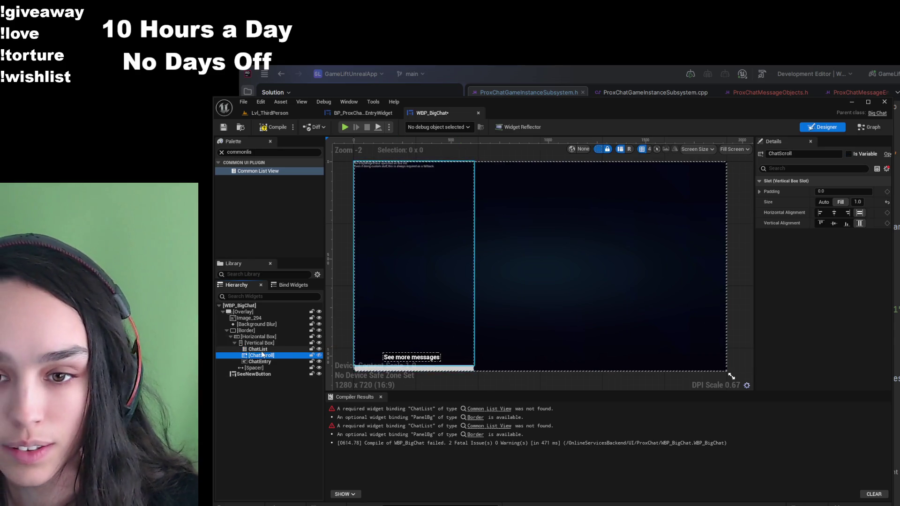
pyautogui.click(283, 348)
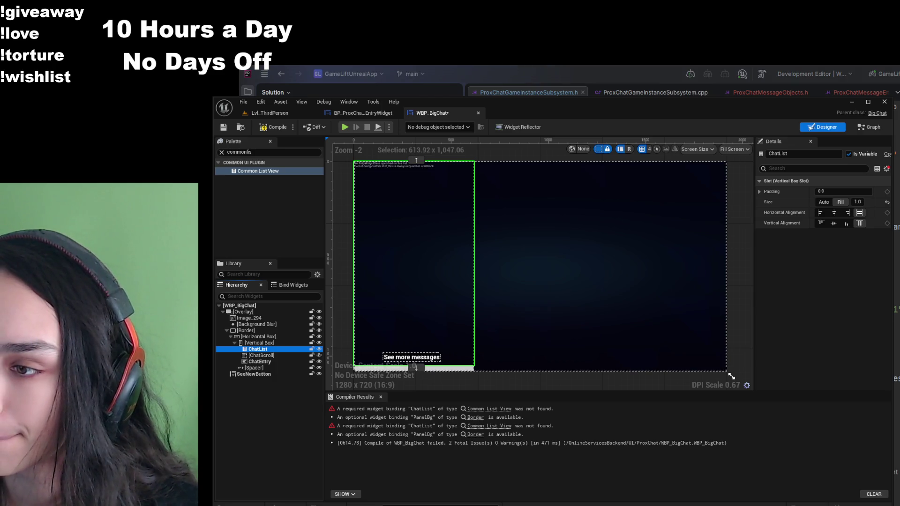
pyautogui.click(272, 366)
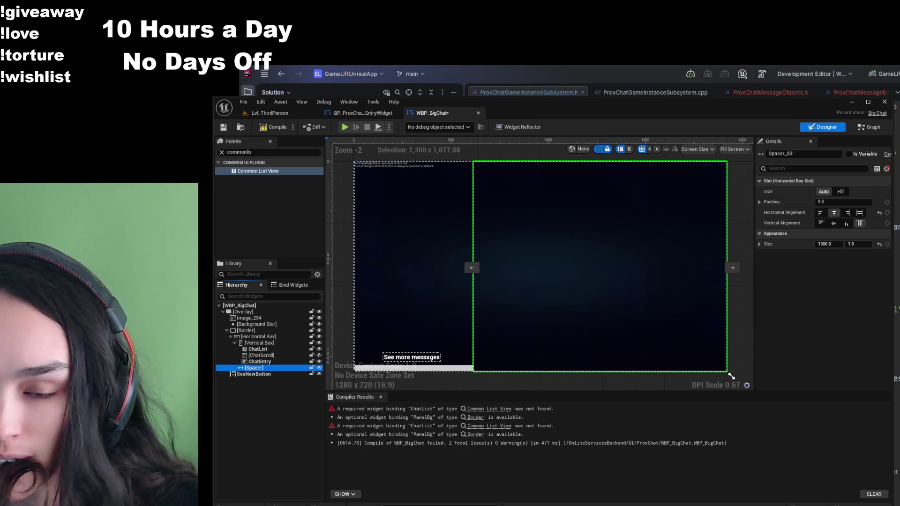
pyautogui.click(258, 349)
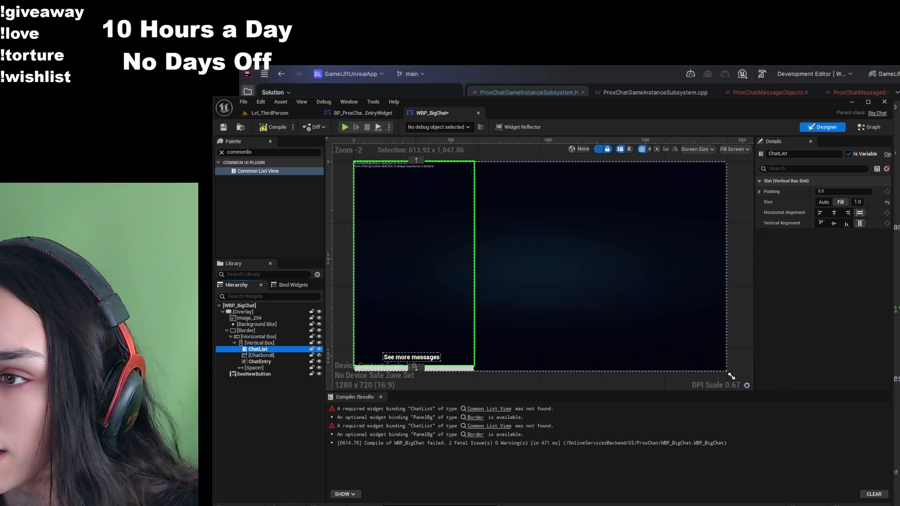
pyautogui.click(886, 180)
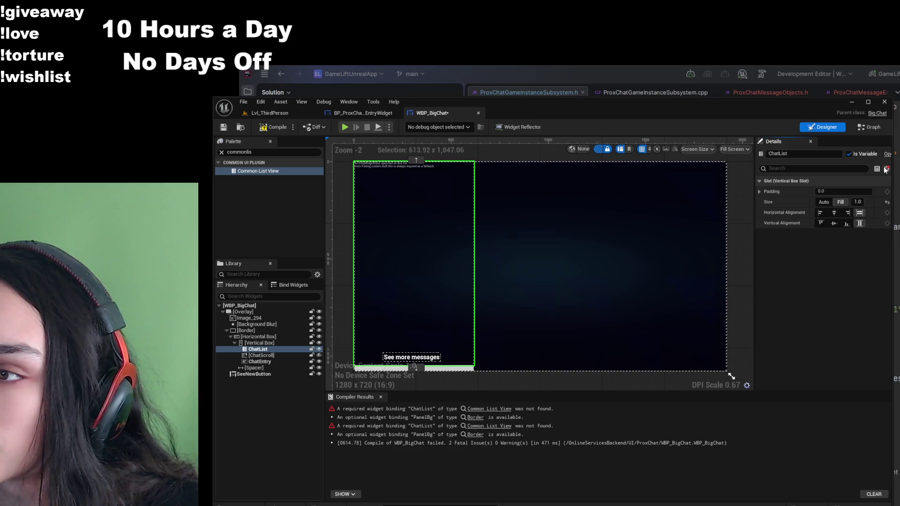
# - Expand ChatList's list view properties, recompile, and read the missing EntryWidgetClass error
pyautogui.click(887, 169)
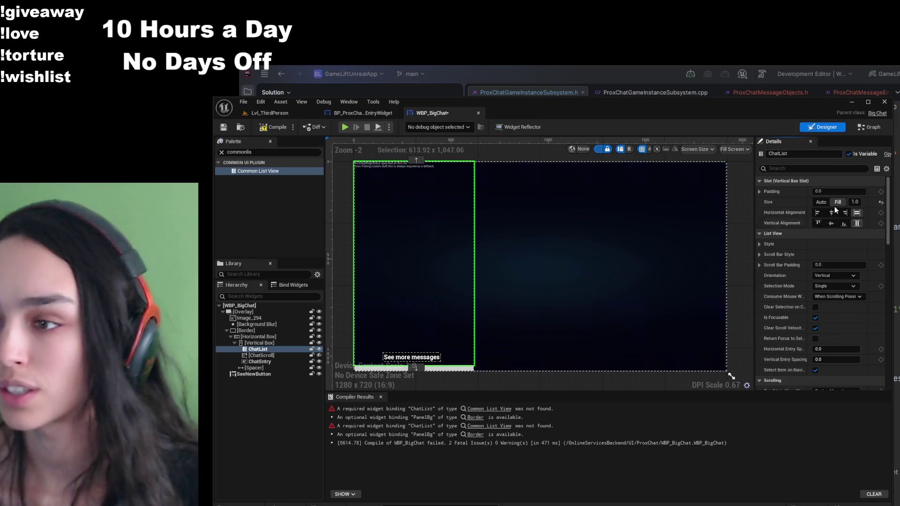
pyautogui.scroll(-5, 856, 288)
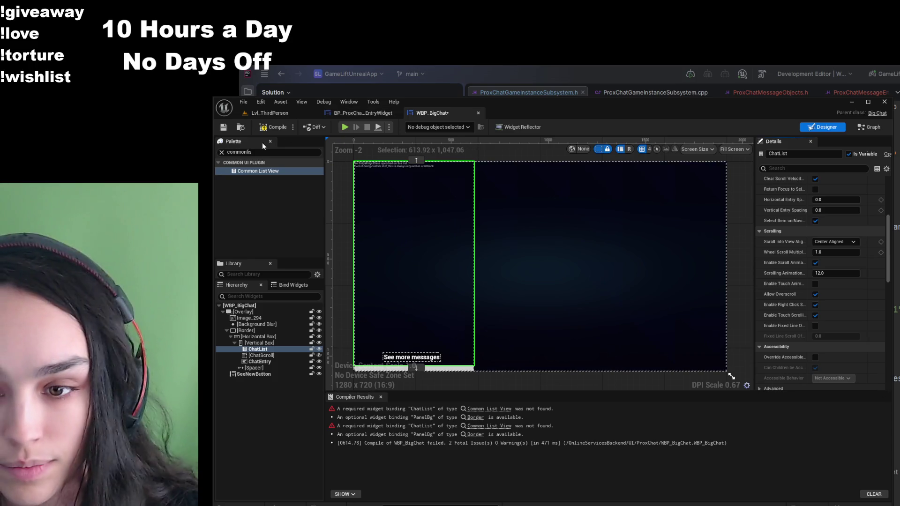
pyautogui.click(263, 129)
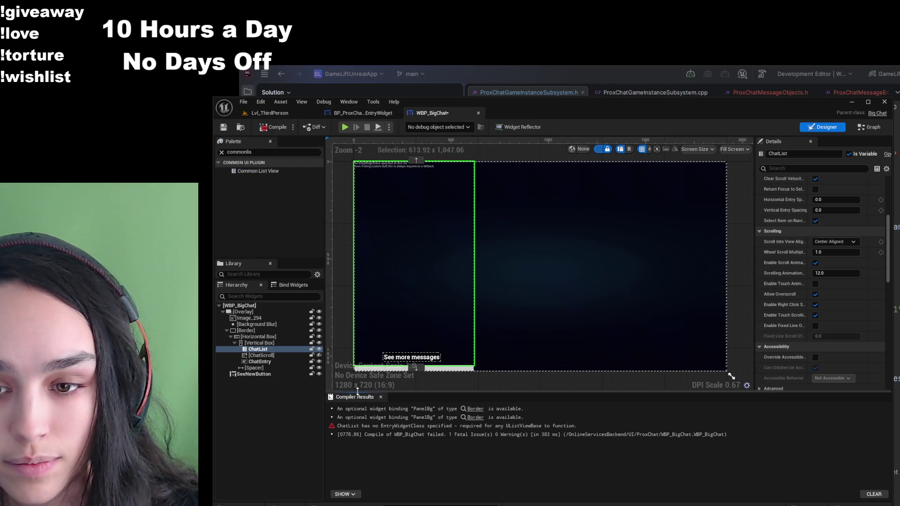
pyautogui.click(550, 426)
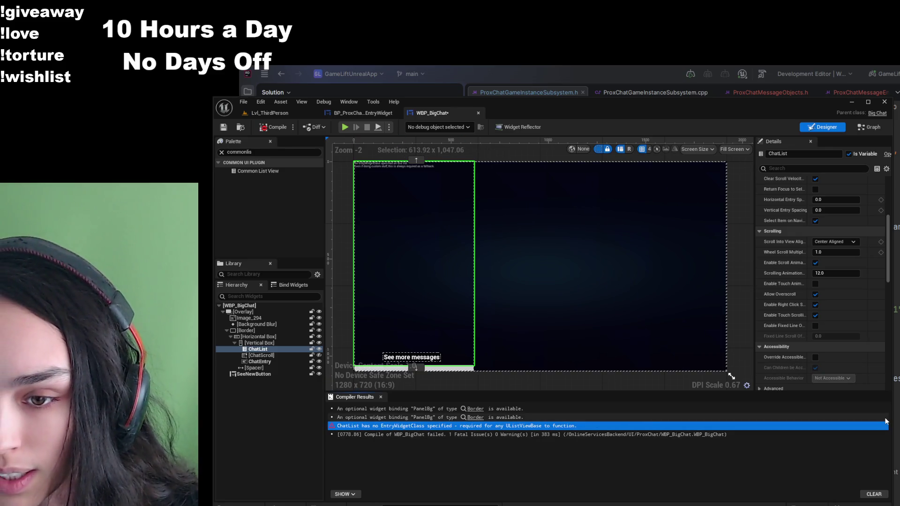
# - Set ChatList's Entry Widget Class to BP_ProxChatMessageEntryWidget and compile WBP_BigChat
pyautogui.click(799, 162)
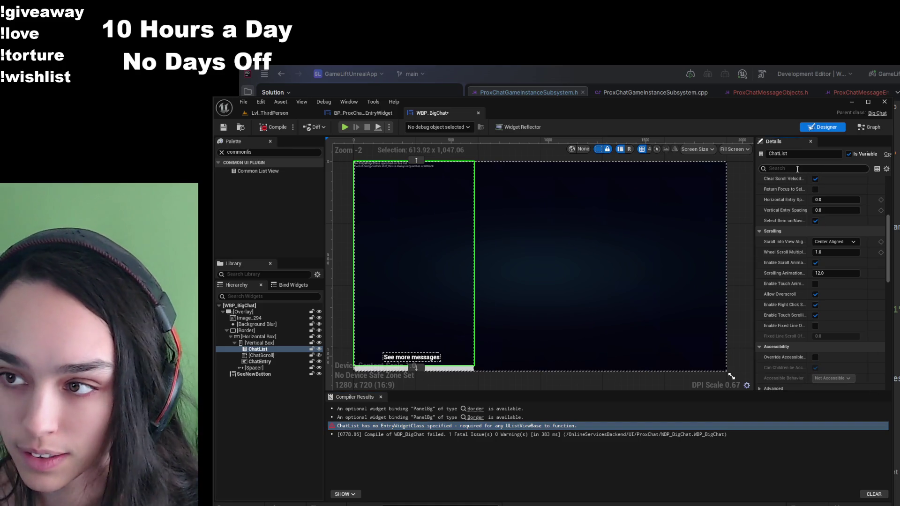
pyautogui.write('entry')
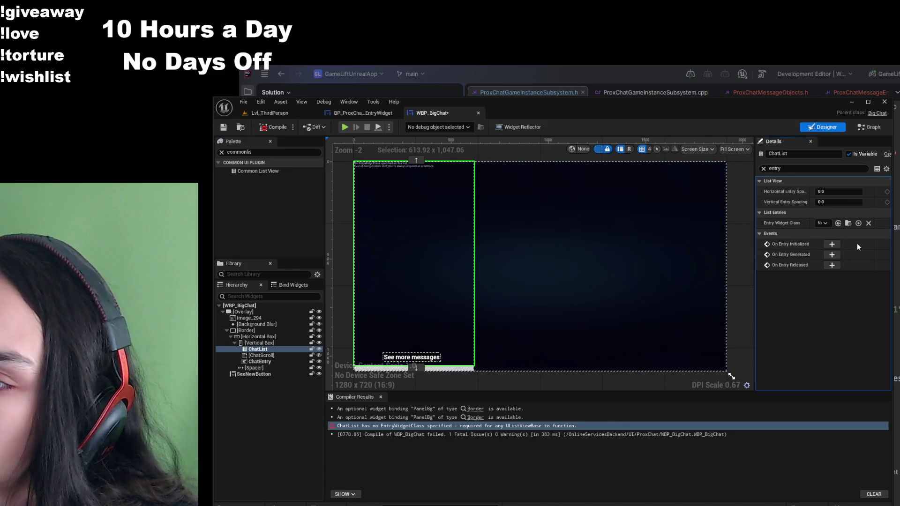
pyautogui.hotkey('ctrl', 'v')
pyautogui.click(224, 128)
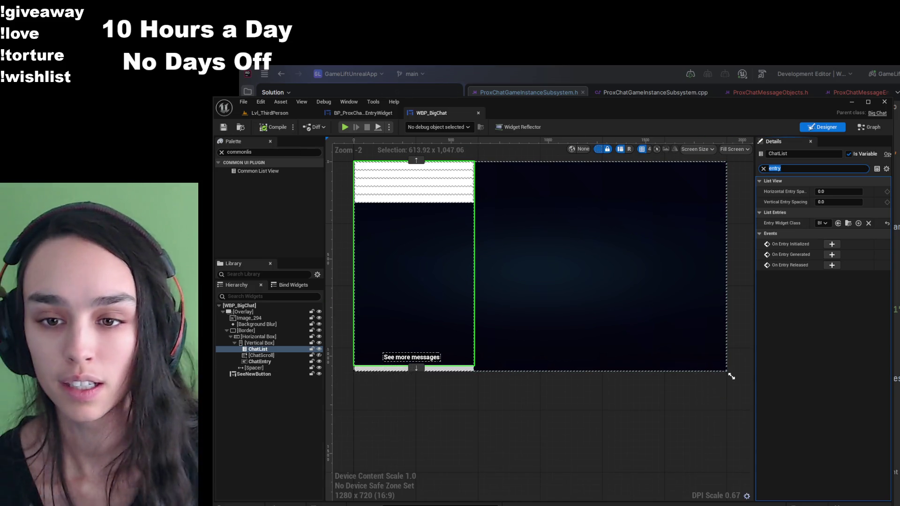
pyautogui.scroll(1, 584, 226)
pyautogui.scroll(-1, 594, 382)
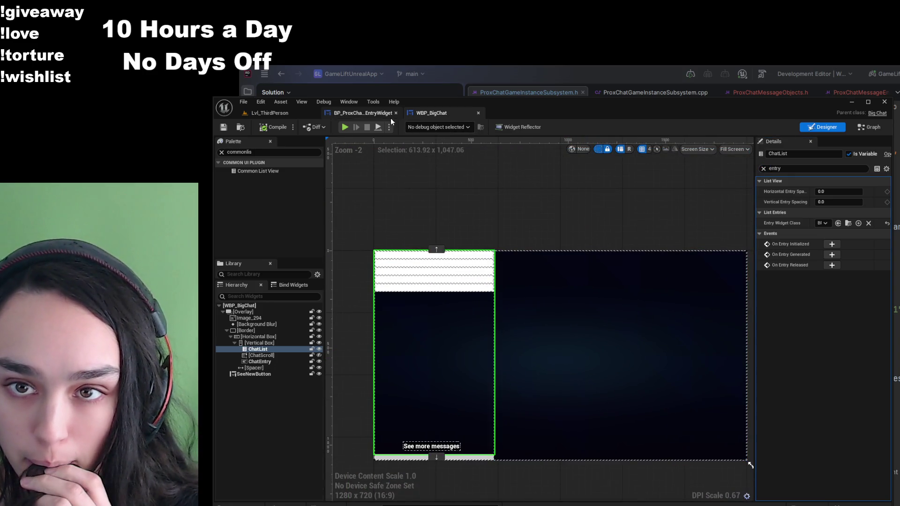
pyautogui.click(363, 113)
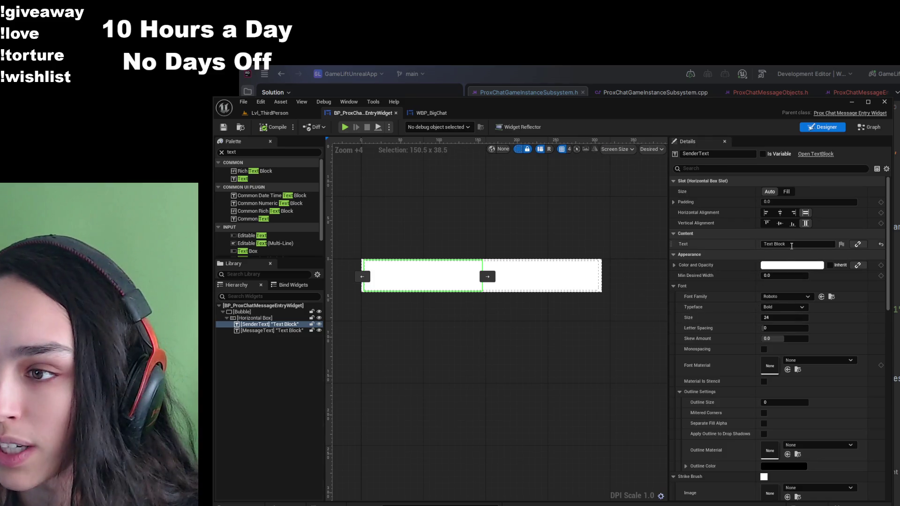
# - Give SenderText and MessageText a black colour so they show as bold size-24 text
pyautogui.moveTo(794, 242); pyautogui.dragTo(779, 243)
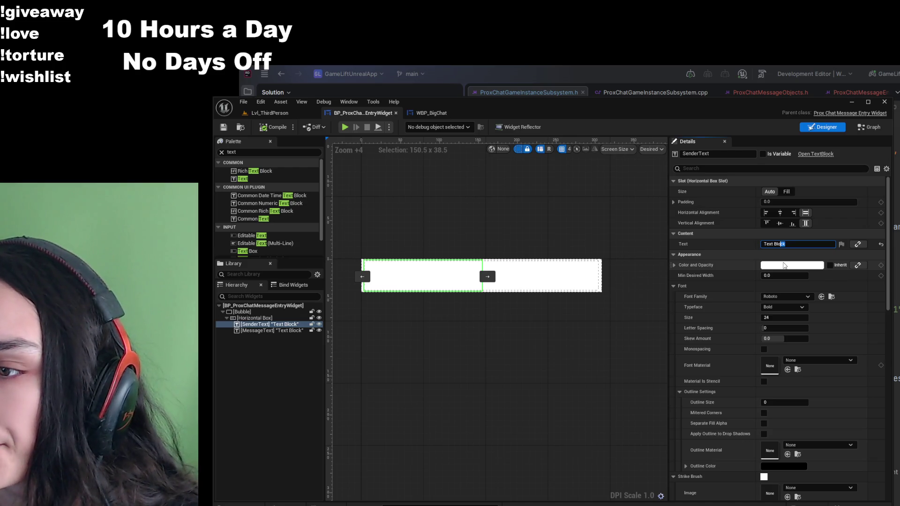
pyautogui.click(786, 270)
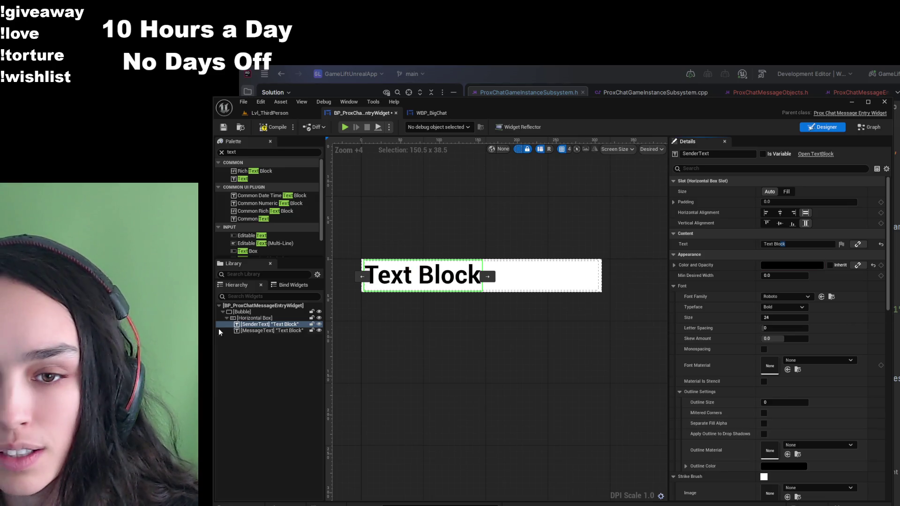
pyautogui.click(261, 331)
pyautogui.click(874, 352)
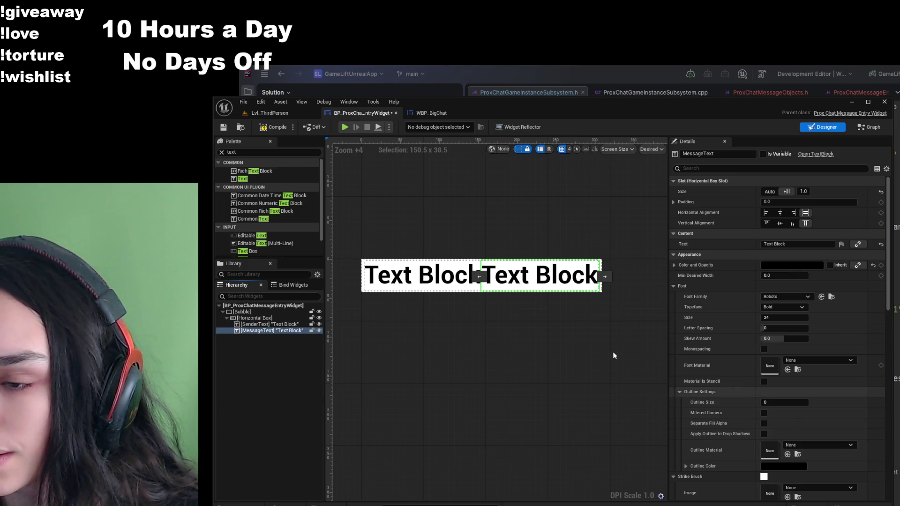
pyautogui.click(464, 281)
# - Set SenderText to a sample sender name and MessageText to 'Hi'
pyautogui.click(797, 244)
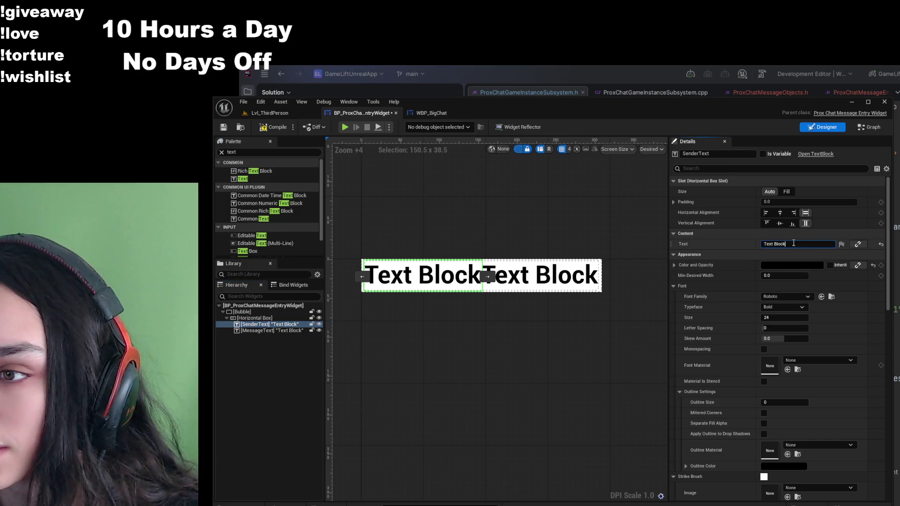
pyautogui.write('Meagsy')
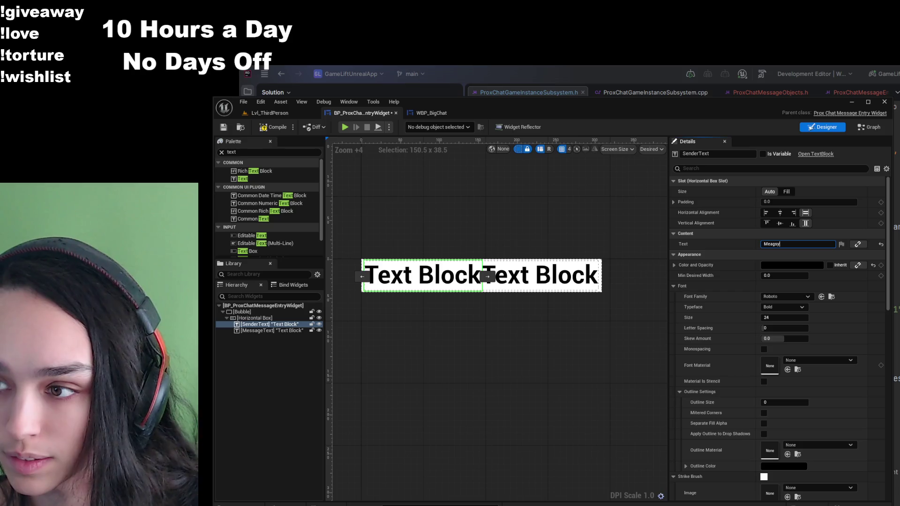
pyautogui.press('Return')
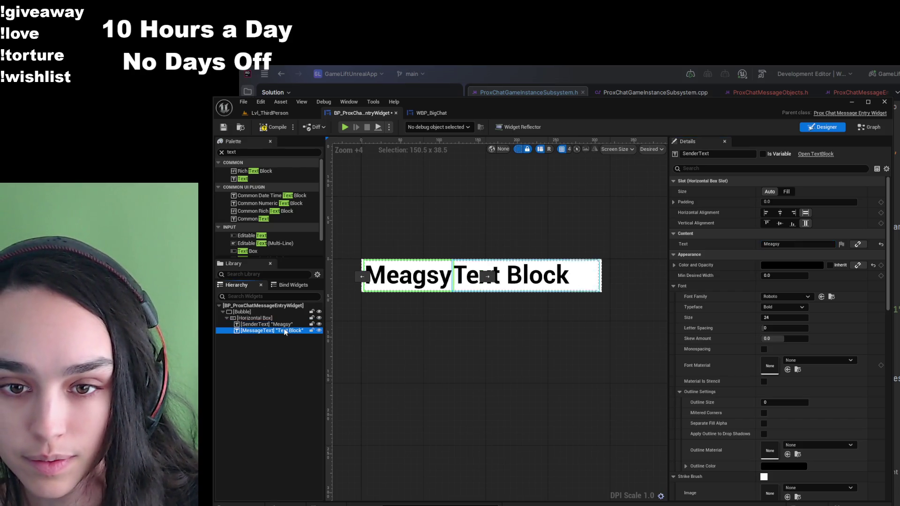
pyautogui.click(286, 330)
pyautogui.click(797, 244)
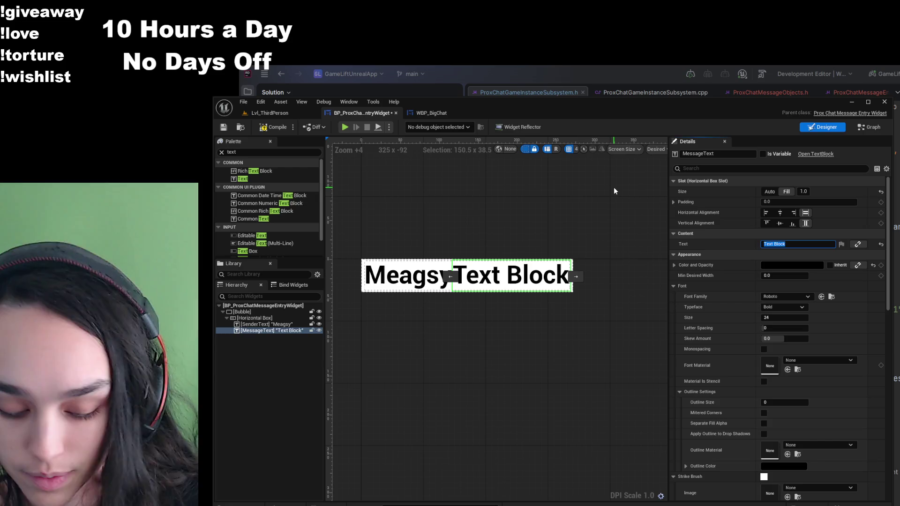
pyautogui.write('Hi')
pyautogui.click(494, 352)
# - Compile and save the entry widget, then check the rows previewed in WBP_BigChat
pyautogui.click(273, 127)
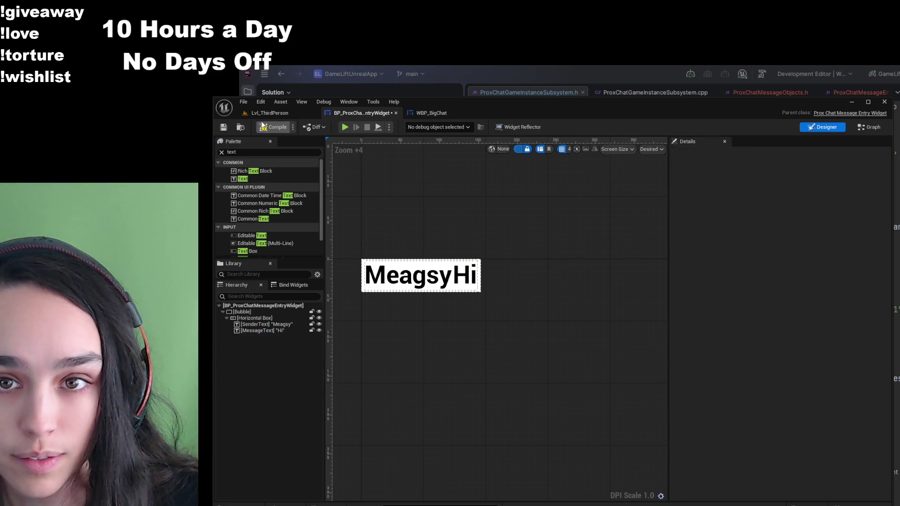
pyautogui.click(224, 127)
pyautogui.click(429, 113)
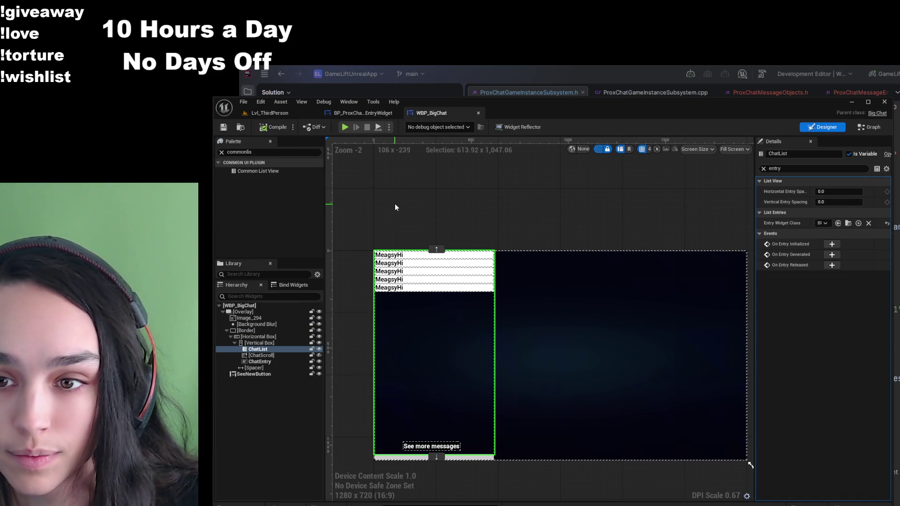
pyautogui.scroll(6, 398, 219)
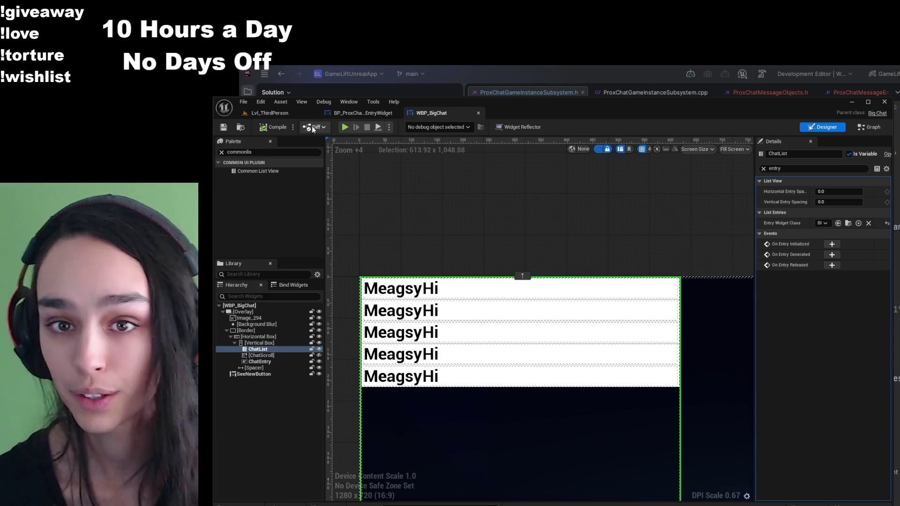
pyautogui.click(295, 113)
pyautogui.click(361, 113)
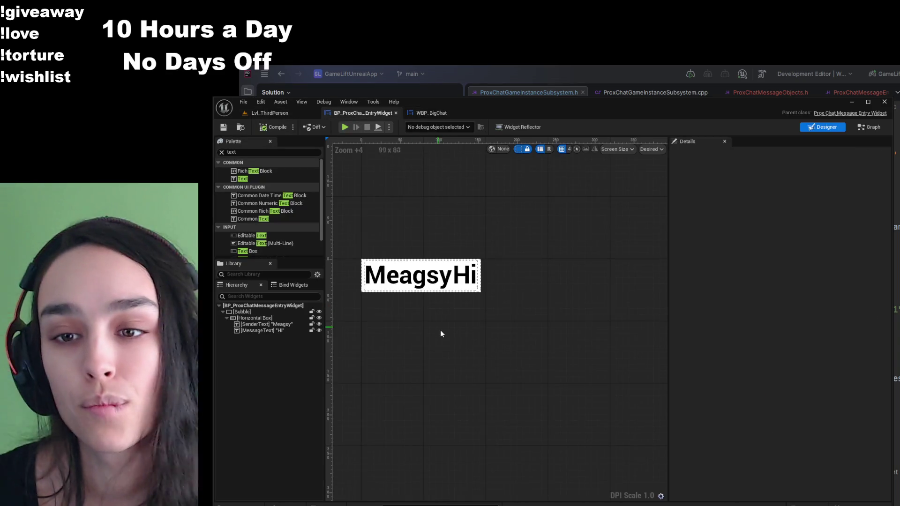
# - Set the 'Hi' MessageText typeface to Light
pyautogui.click(250, 331)
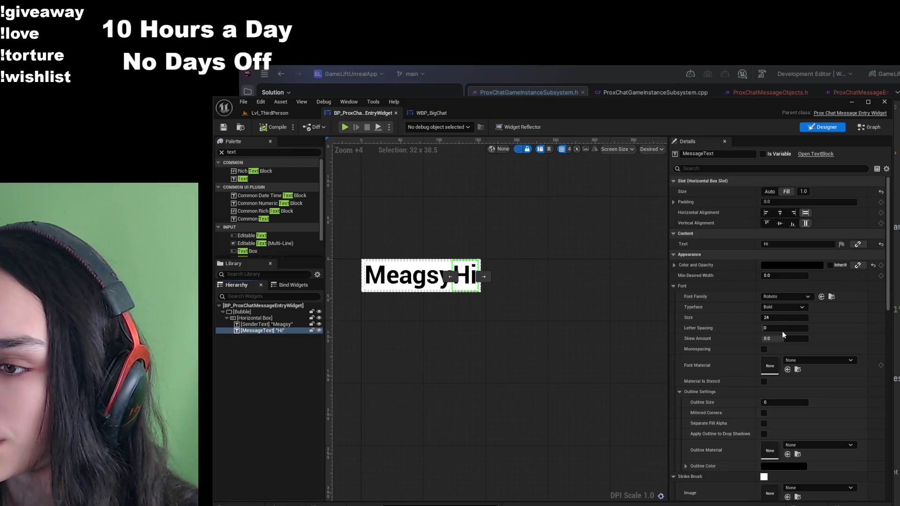
pyautogui.click(783, 307)
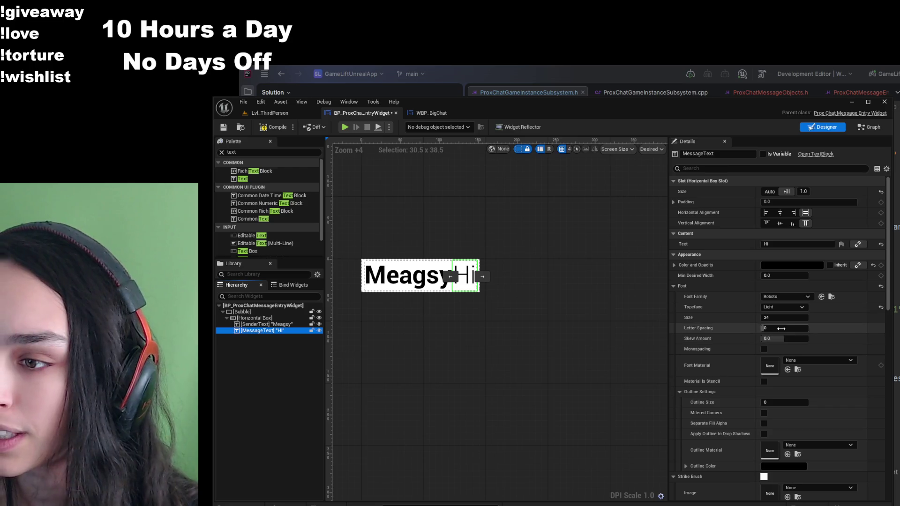
pyautogui.click(783, 328)
# - Add a Common Text block to the Horizontal Box row after MessageText
pyautogui.doubleClick(232, 152)
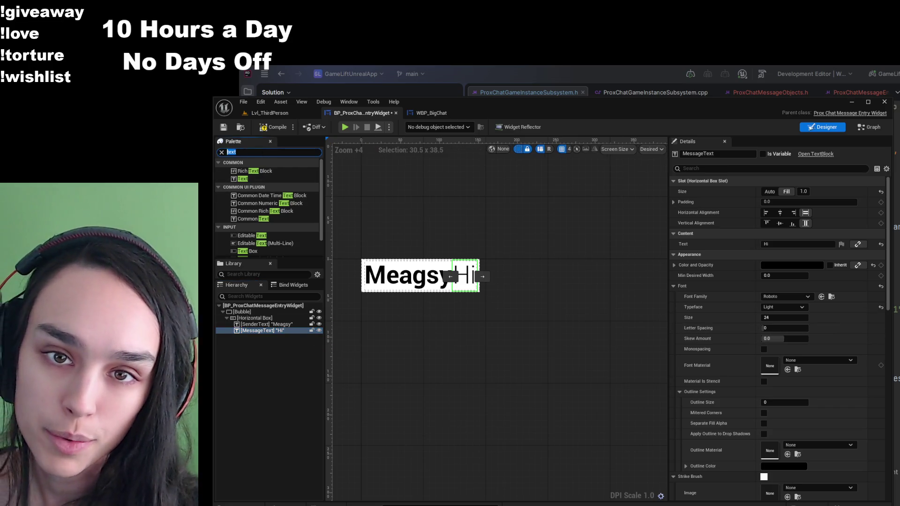
pyautogui.write('commm')
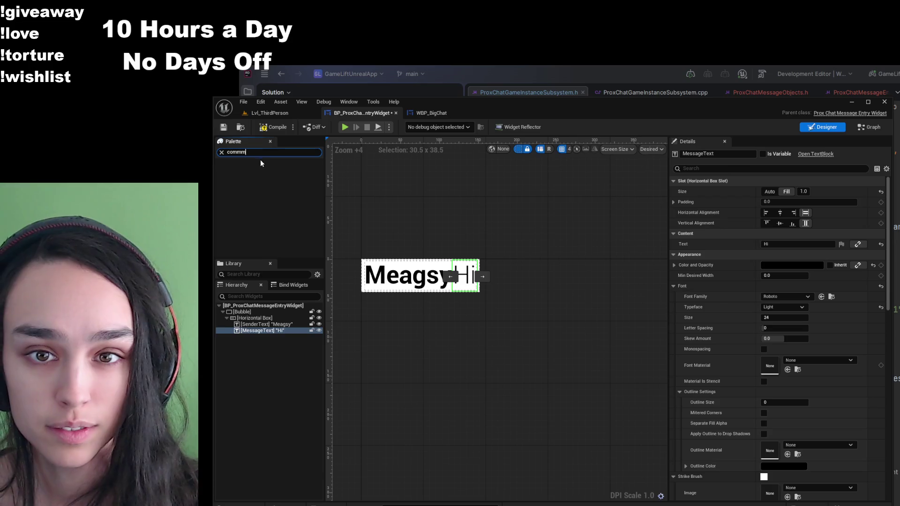
pyautogui.write('o')
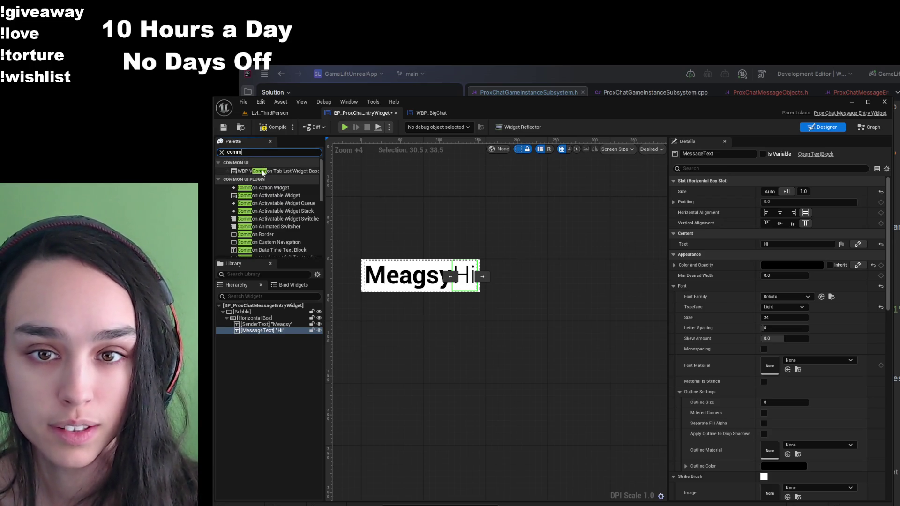
pyautogui.write('n')
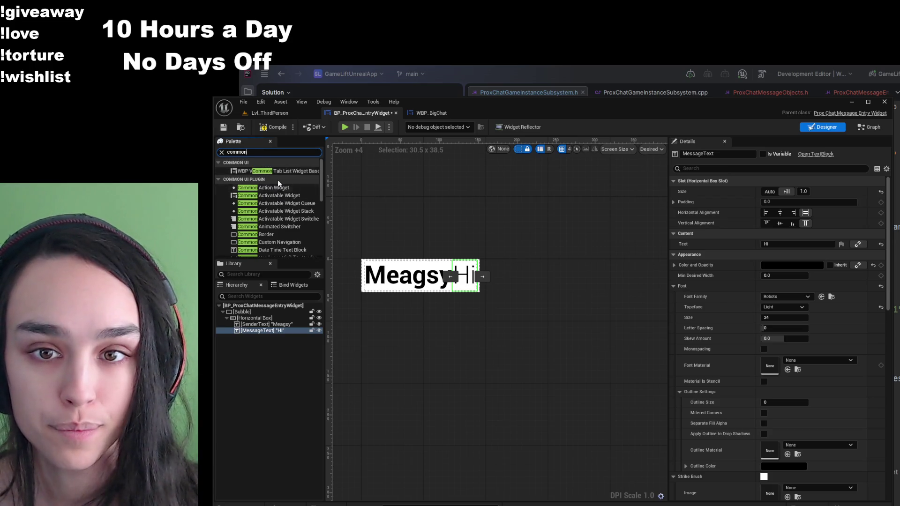
pyautogui.write('te')
pyautogui.click(274, 172)
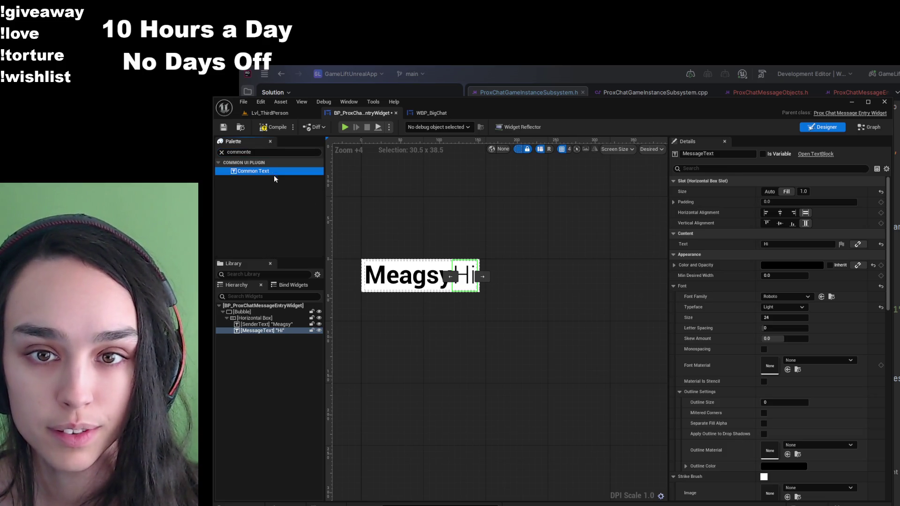
pyautogui.moveTo(284, 330); pyautogui.dragTo(282, 332)
pyautogui.click(279, 336)
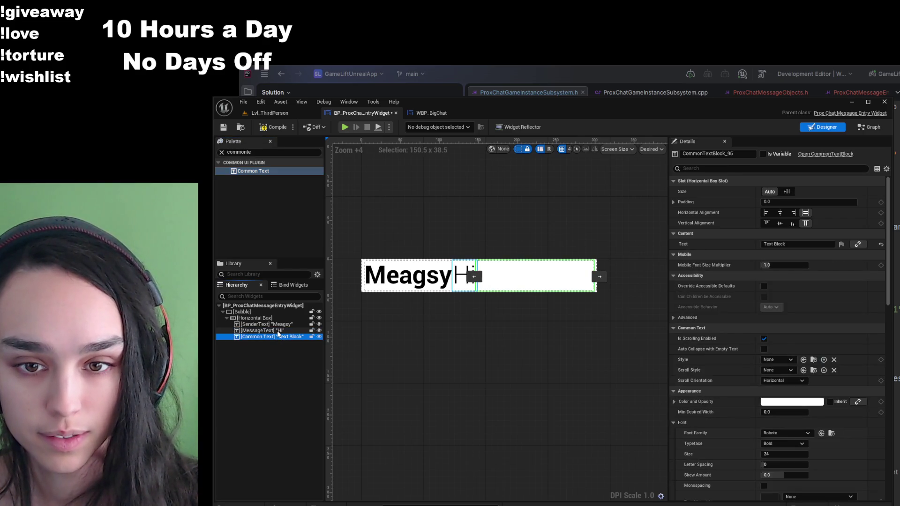
# - Delete the old 'Hi' text, rename the Common Text to MessageText, then compile and save
pyautogui.click(278, 331)
pyautogui.press('Delete')
pyautogui.click(280, 331)
pyautogui.press('F2')
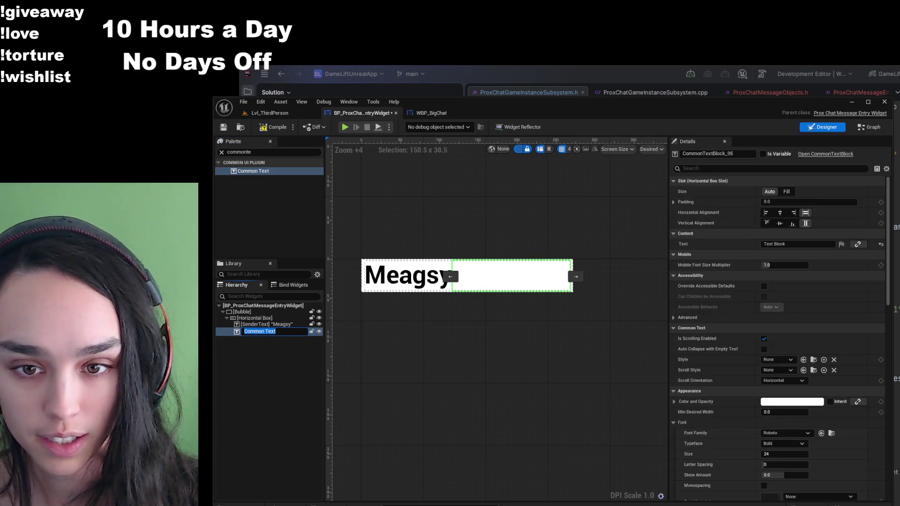
pyautogui.write('MessageText')
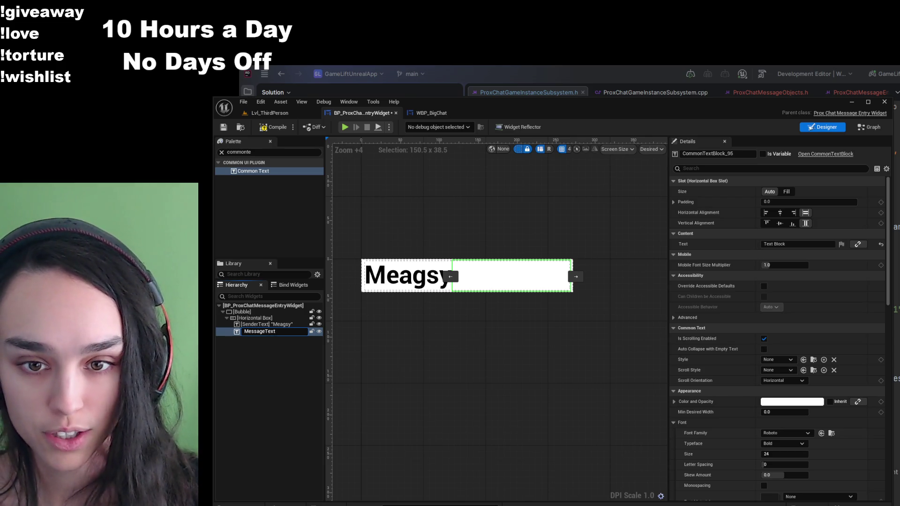
pyautogui.press('Return')
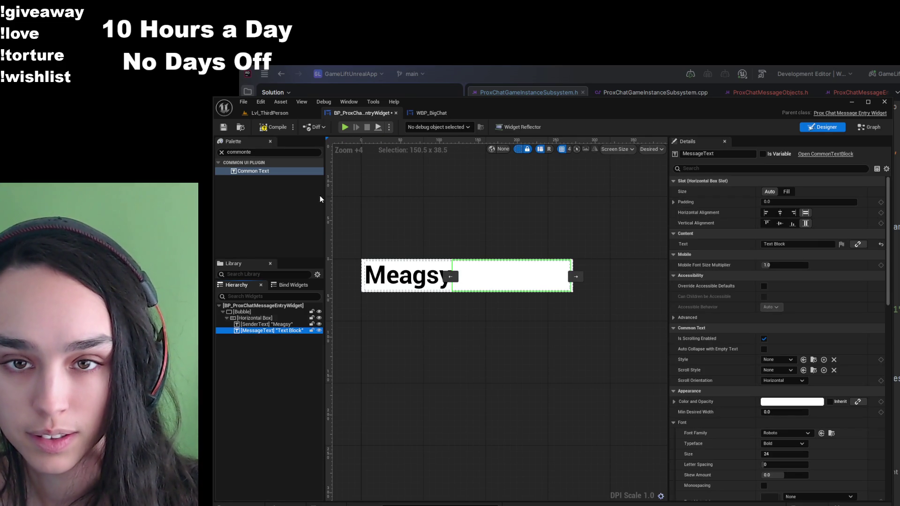
pyautogui.click(270, 128)
pyautogui.click(224, 128)
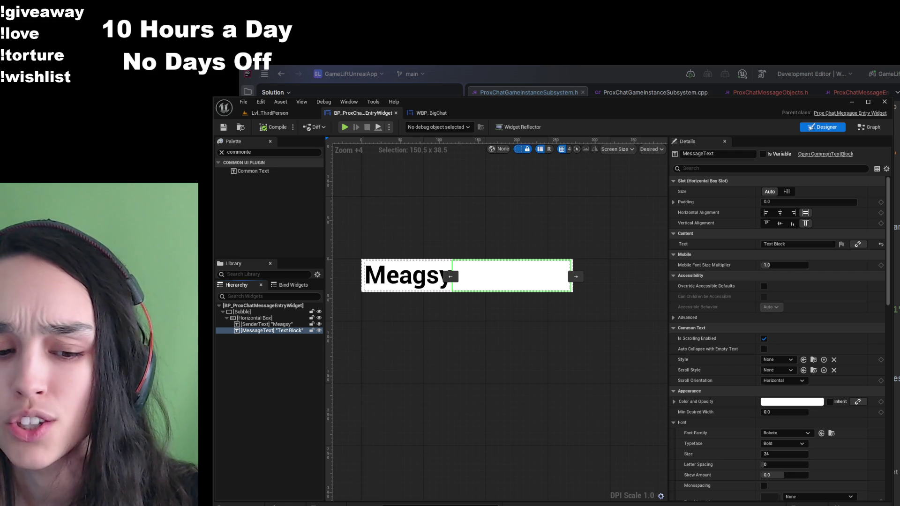
# - Set MessageText to 'Test message' with the BP_ParagraphTextStyle style
pyautogui.click(794, 244)
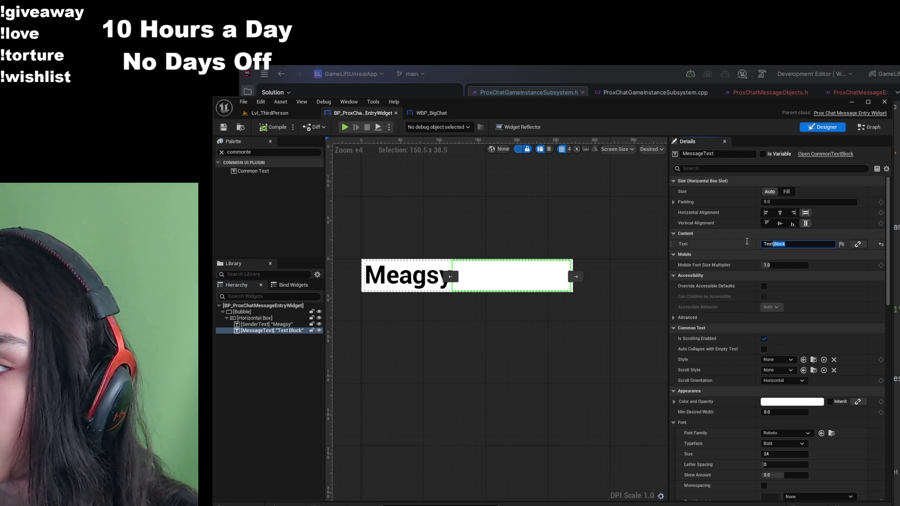
pyautogui.write('Test ')
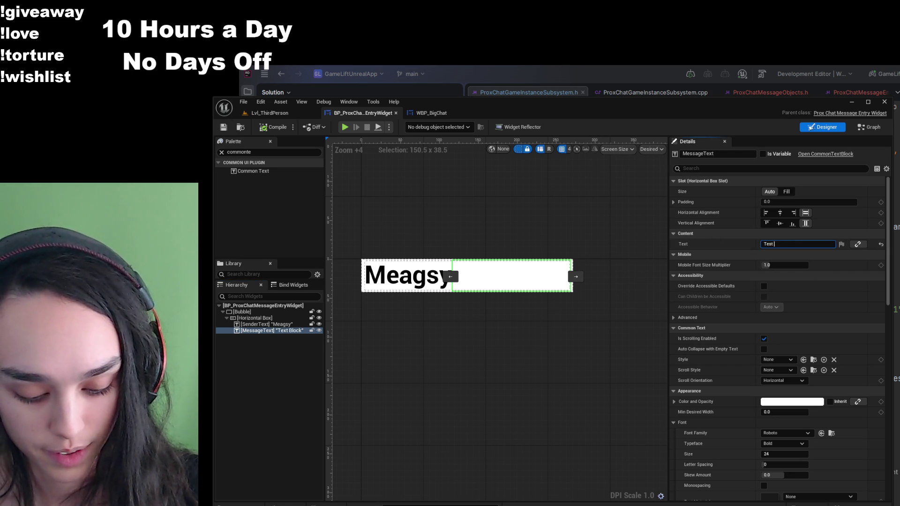
pyautogui.write('message')
pyautogui.press('Return')
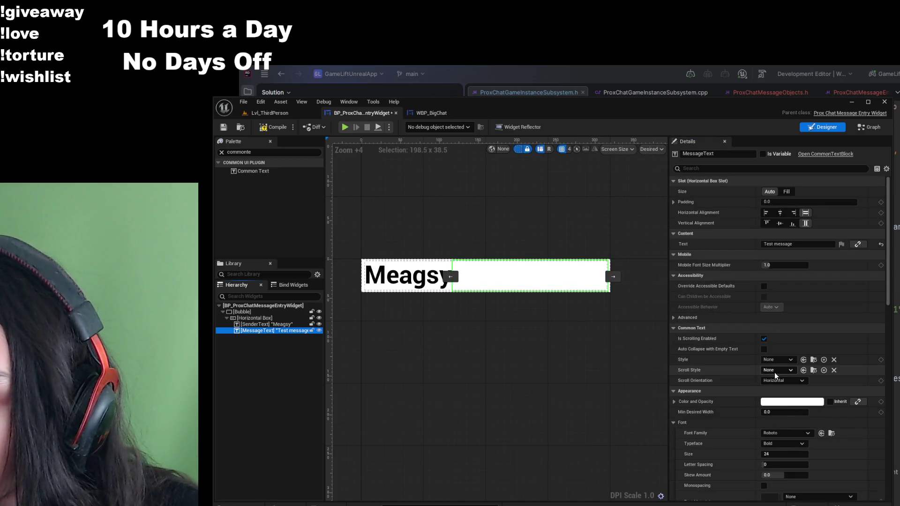
pyautogui.click(779, 365)
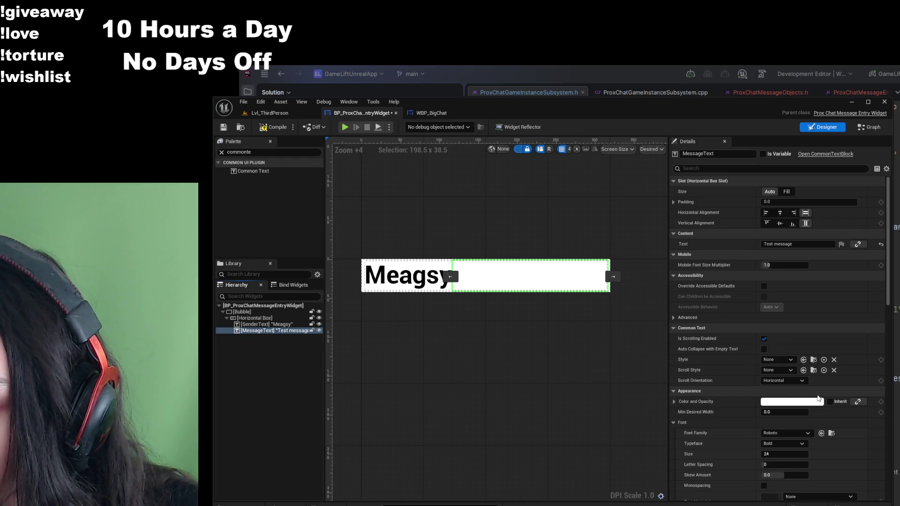
pyautogui.hotkey('ctrl', 'z')
pyautogui.click(273, 127)
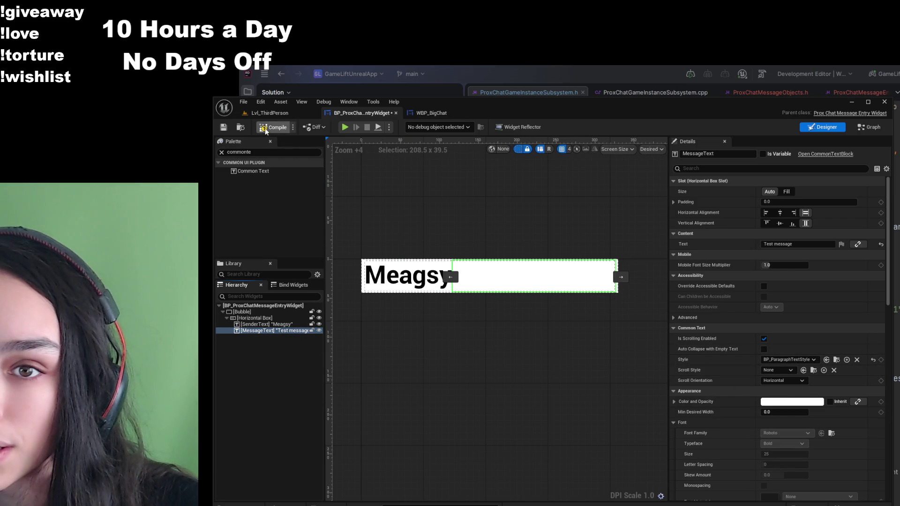
pyautogui.click(224, 127)
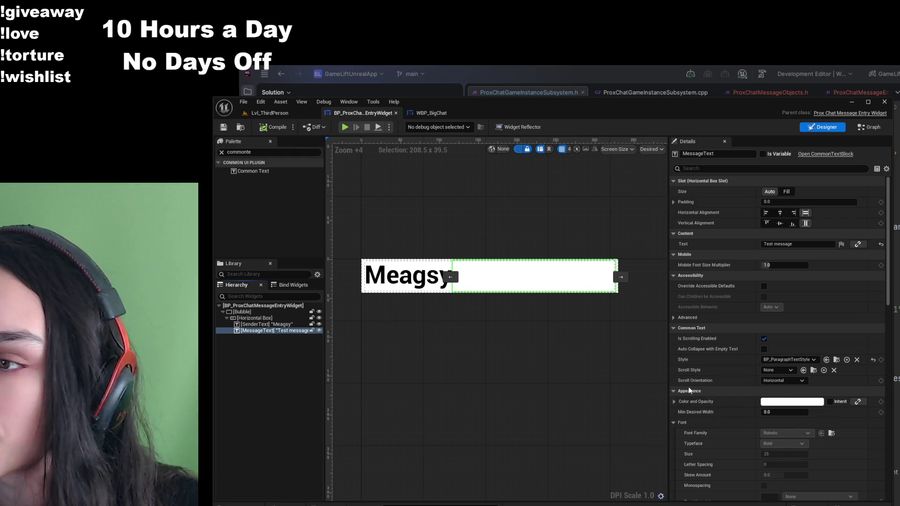
pyautogui.scroll(-1, 773, 370)
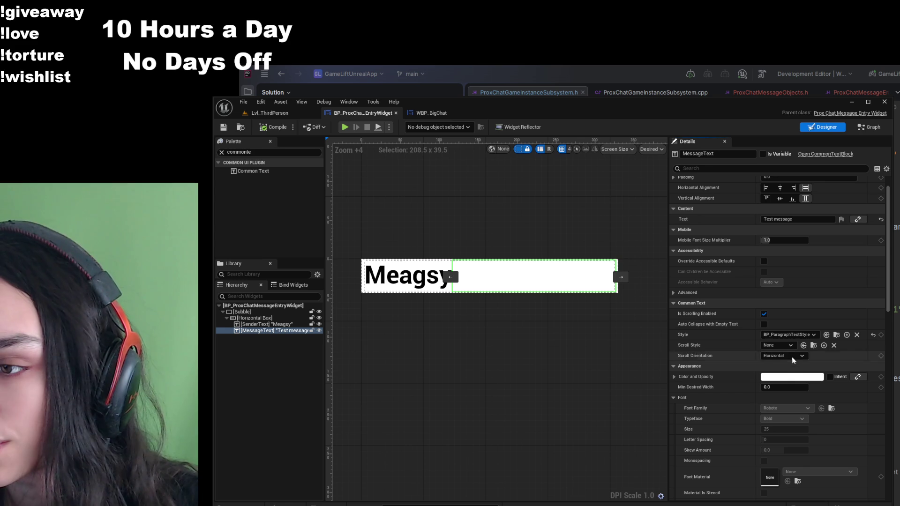
pyautogui.scroll(-2, 786, 380)
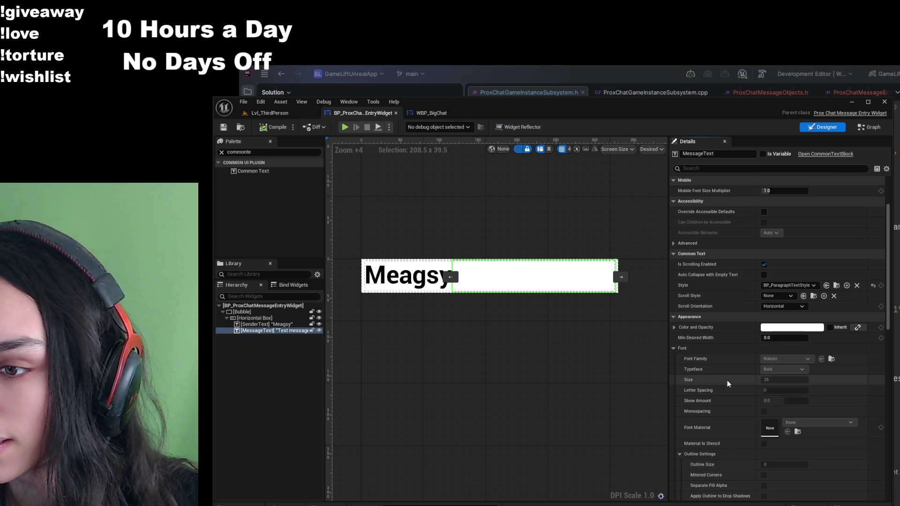
pyautogui.click(772, 331)
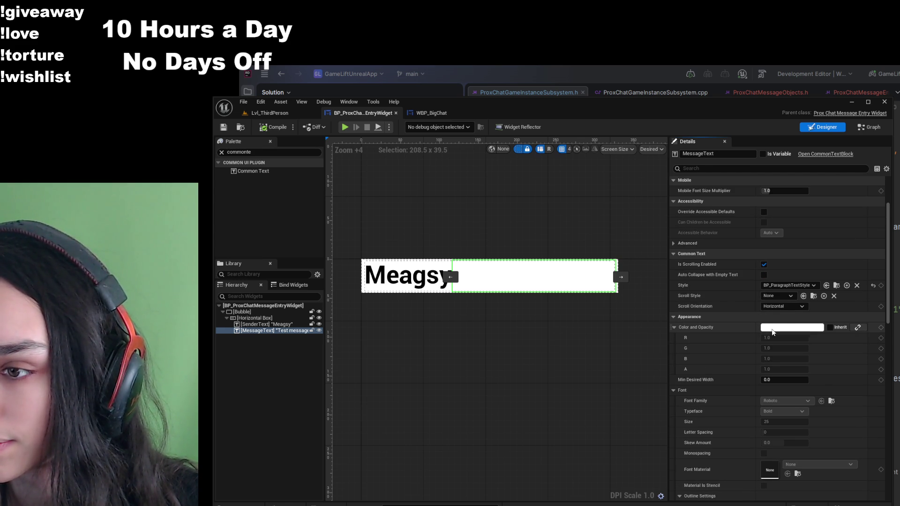
pyautogui.click(773, 332)
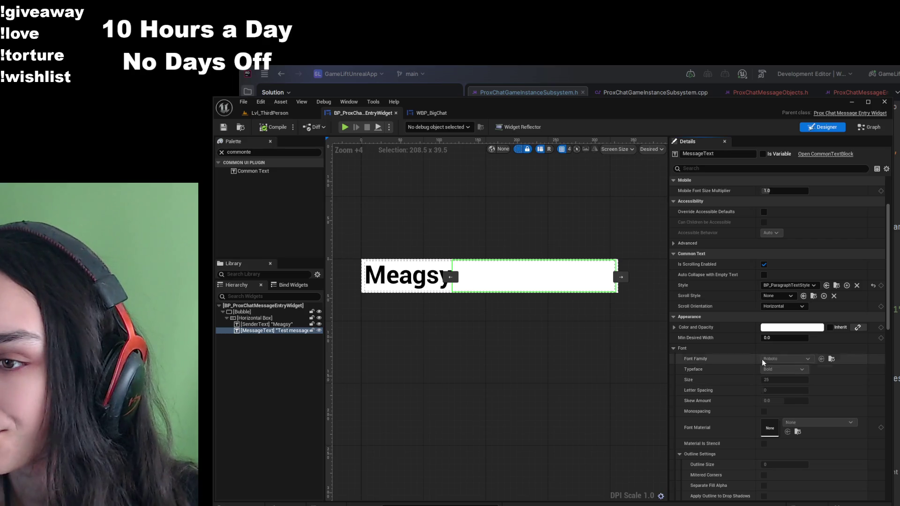
pyautogui.click(791, 289)
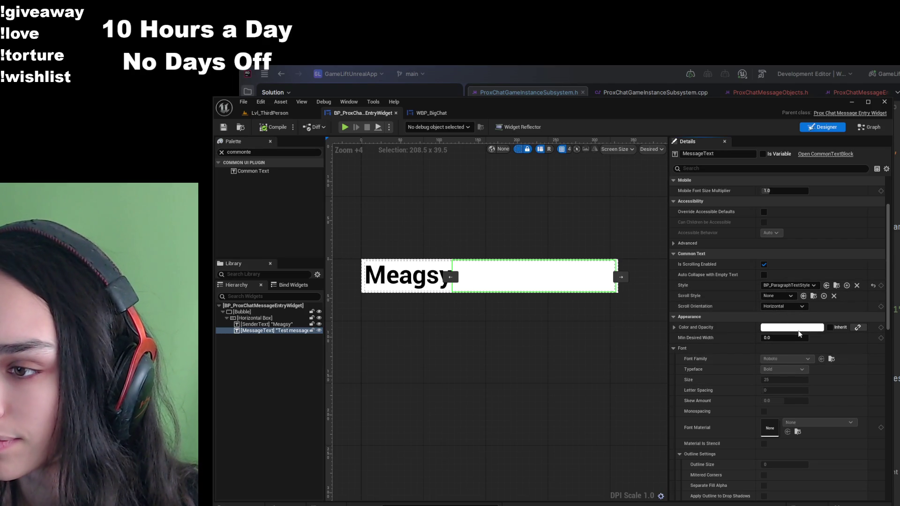
pyautogui.click(791, 296)
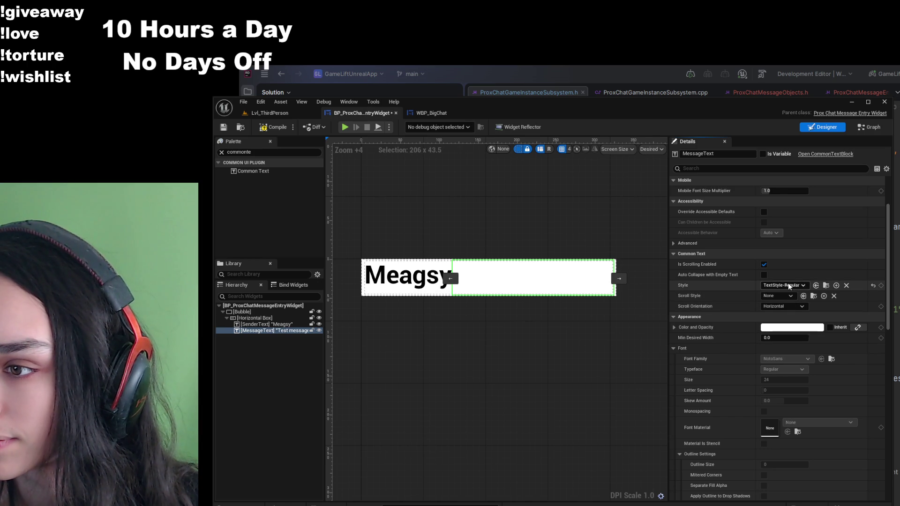
pyautogui.click(783, 285)
pyautogui.click(789, 292)
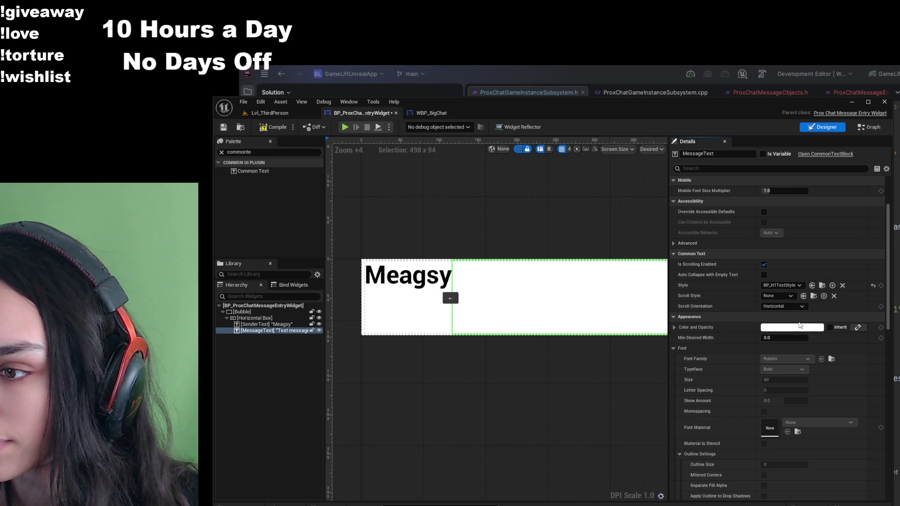
pyautogui.hotkey('ctrl', 'z')
pyautogui.hotkey('ctrl', 'z')
# - Tint the Bubble border's background, reset it to white, then compile and save
pyautogui.click(253, 312)
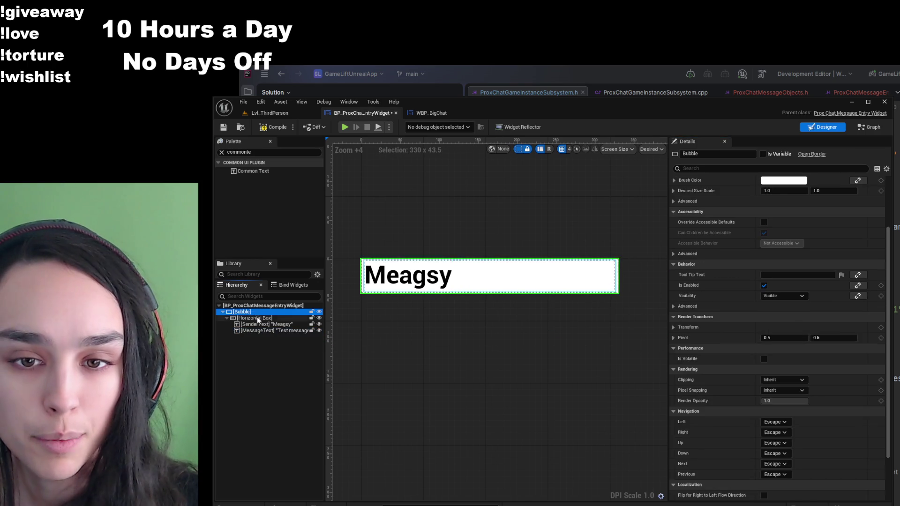
pyautogui.click(784, 180)
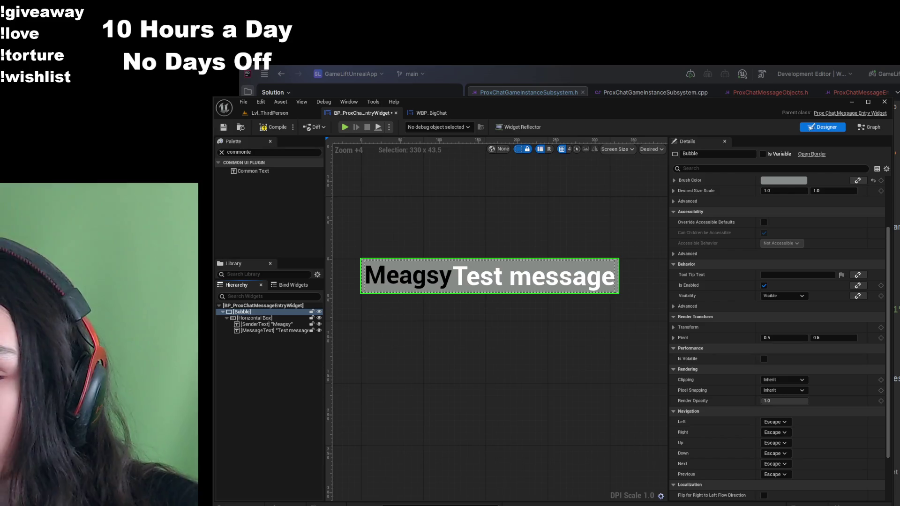
pyautogui.scroll(2, 850, 253)
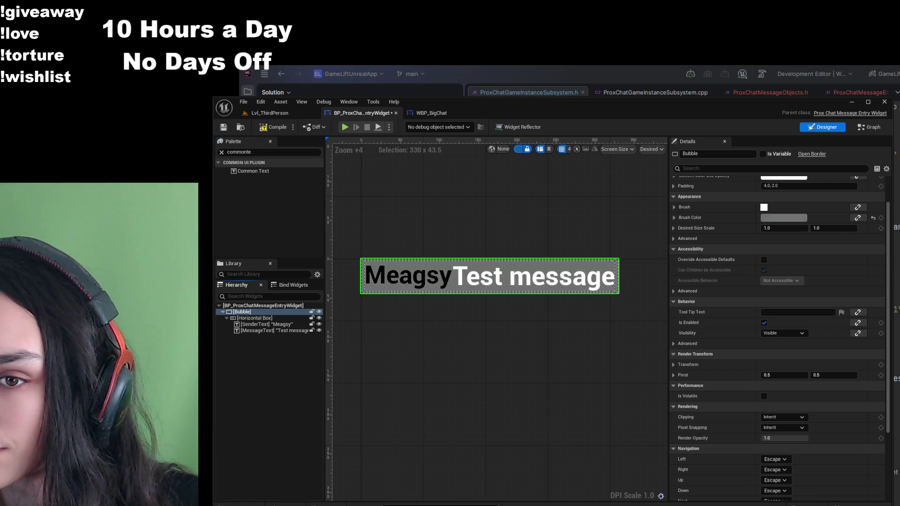
pyautogui.scroll(2, 778, 338)
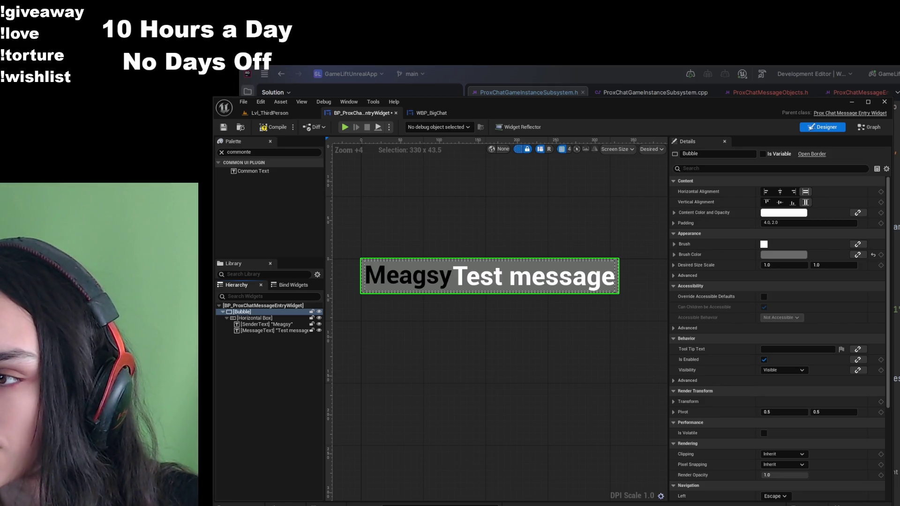
pyautogui.click(873, 254)
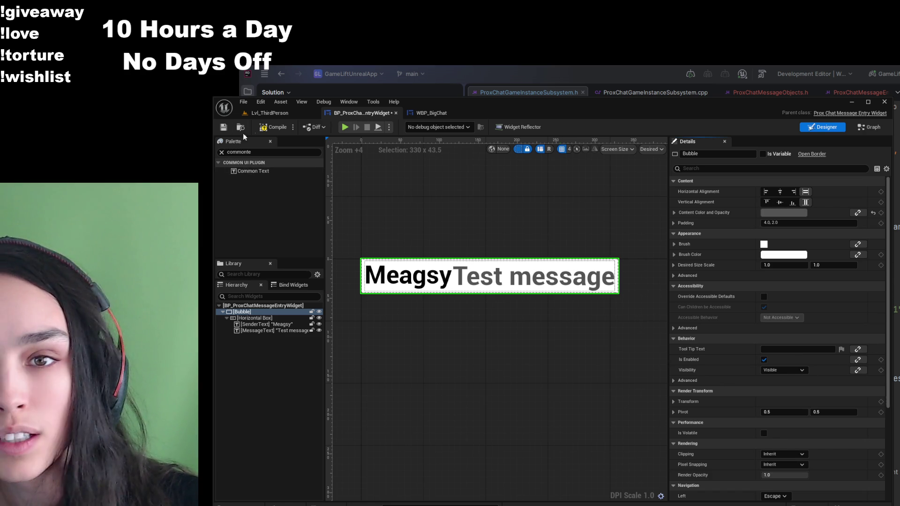
pyautogui.click(274, 127)
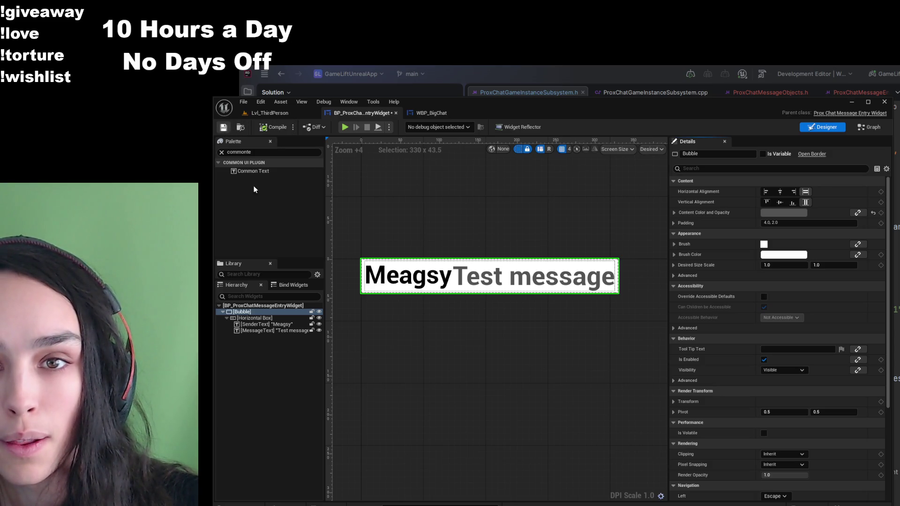
pyautogui.hotkey('ctrl', 's')
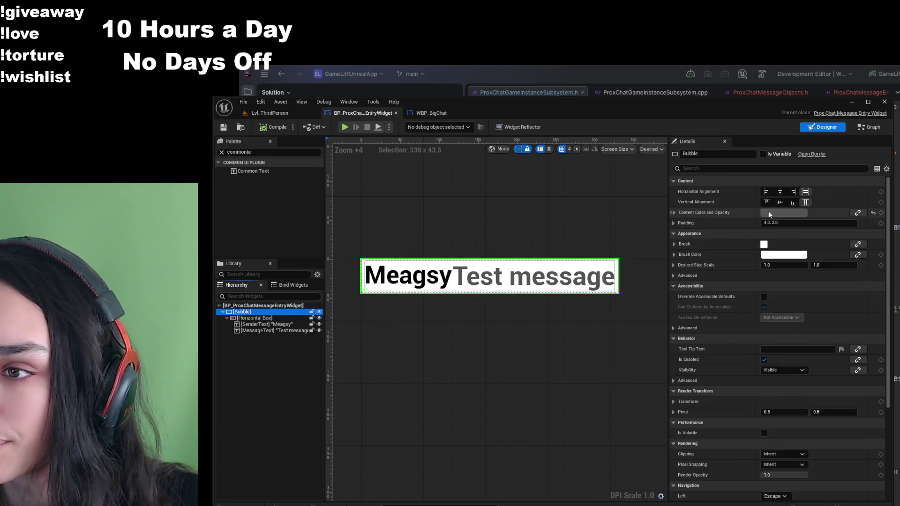
# - Make the Bubble background grey with white content colour, then compile and save
pyautogui.keyDown('shift'); pyautogui.click(769, 214); pyautogui.keyUp('shift')
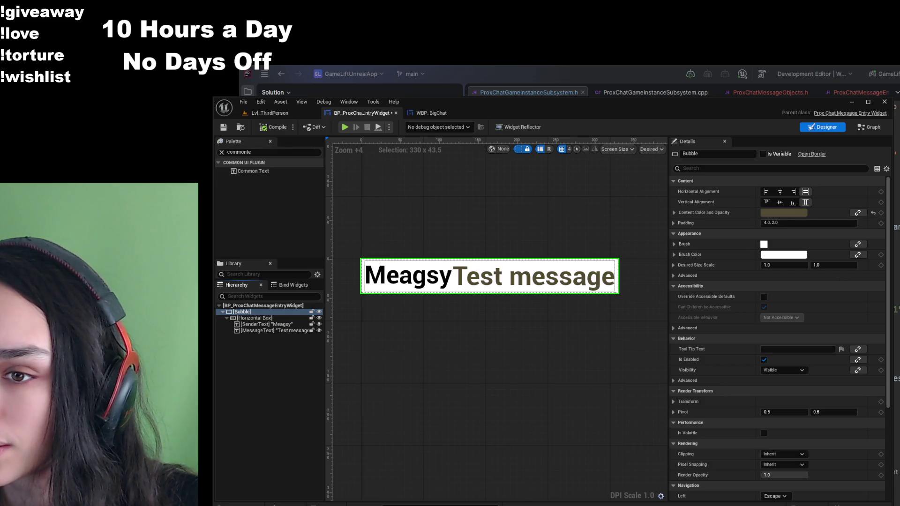
pyautogui.hotkey('ctrl', 'z')
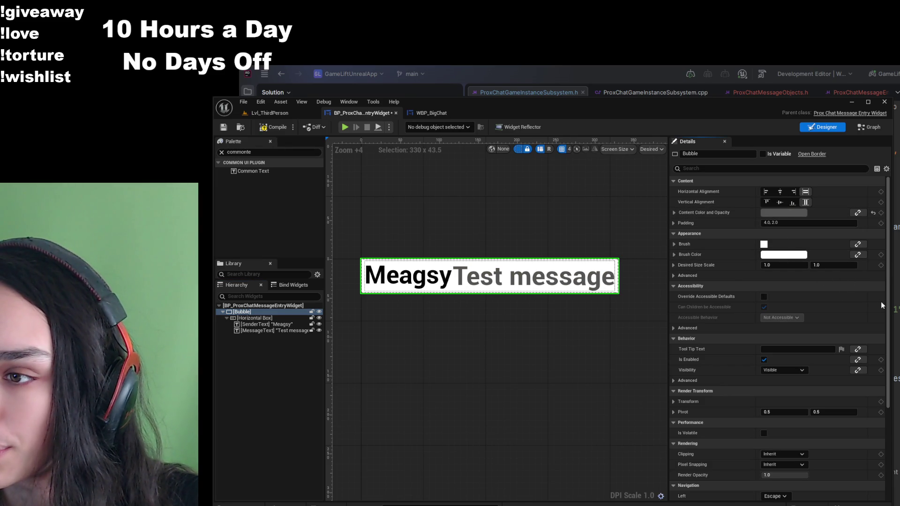
pyautogui.keyDown('shift'); pyautogui.click(783, 257); pyautogui.keyUp('shift')
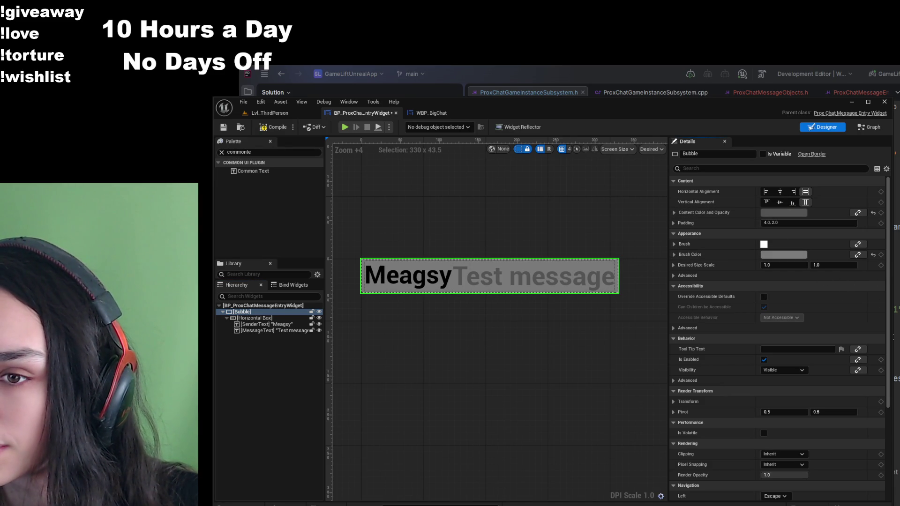
pyautogui.click(871, 214)
pyautogui.click(270, 127)
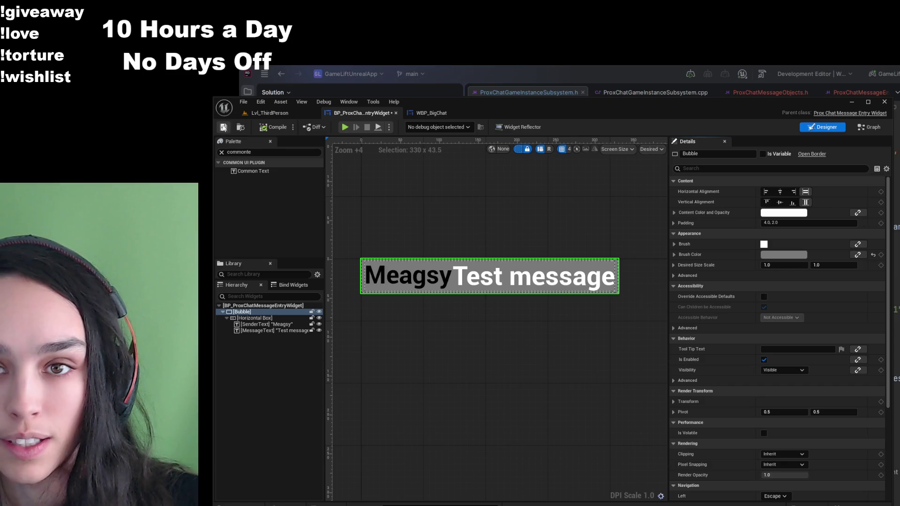
pyautogui.click(223, 127)
# - Check the rows previewed in WBP_BigChat and select the SenderText name block
pyautogui.click(262, 330)
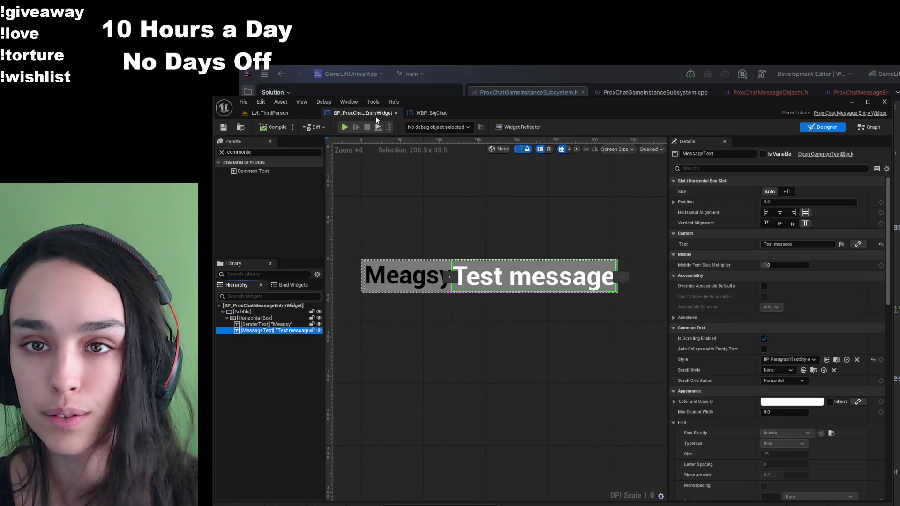
pyautogui.click(426, 111)
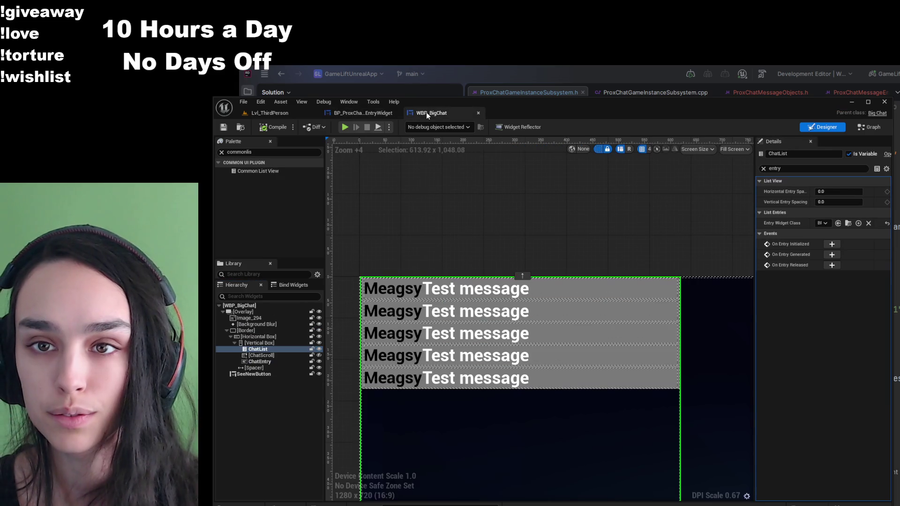
pyautogui.click(354, 114)
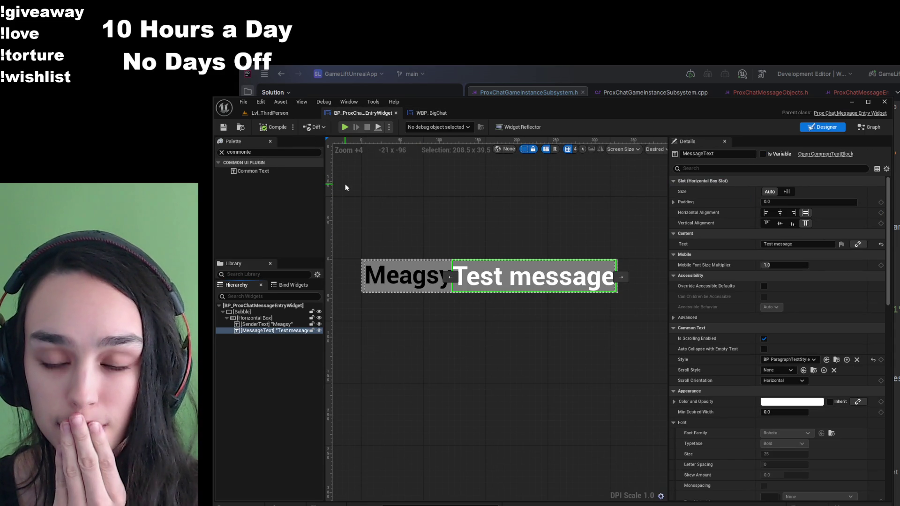
pyautogui.click(294, 325)
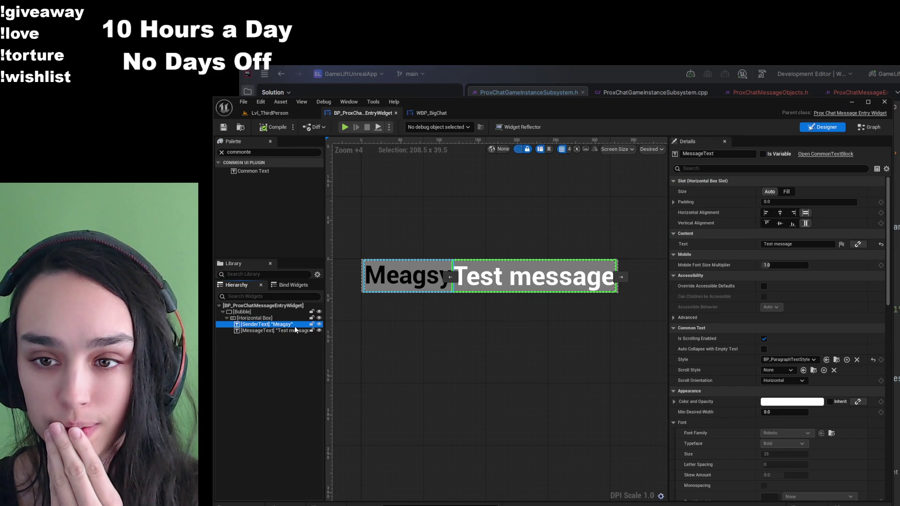
pyautogui.click(262, 152)
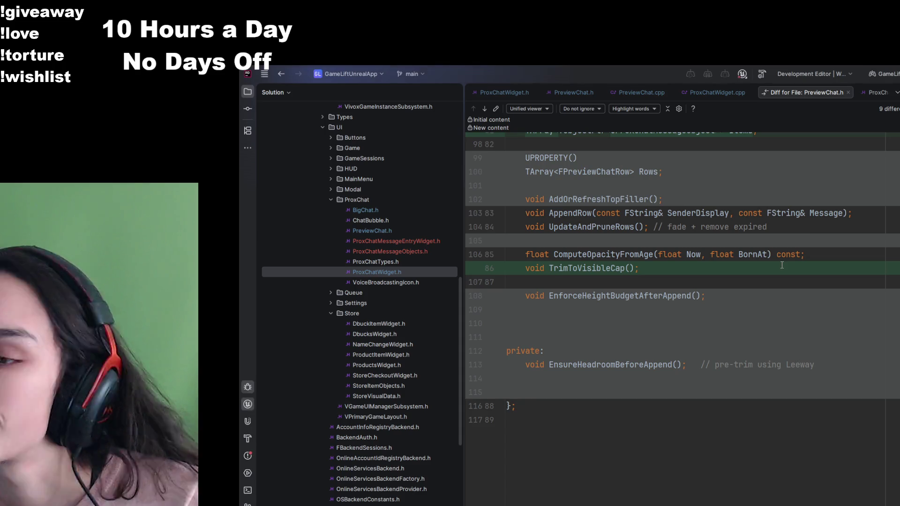
# - Scroll through the PreviewChat.cpp diff to the ChatList->AddItem and TrimToVisibleCap() changes
pyautogui.press('F7')
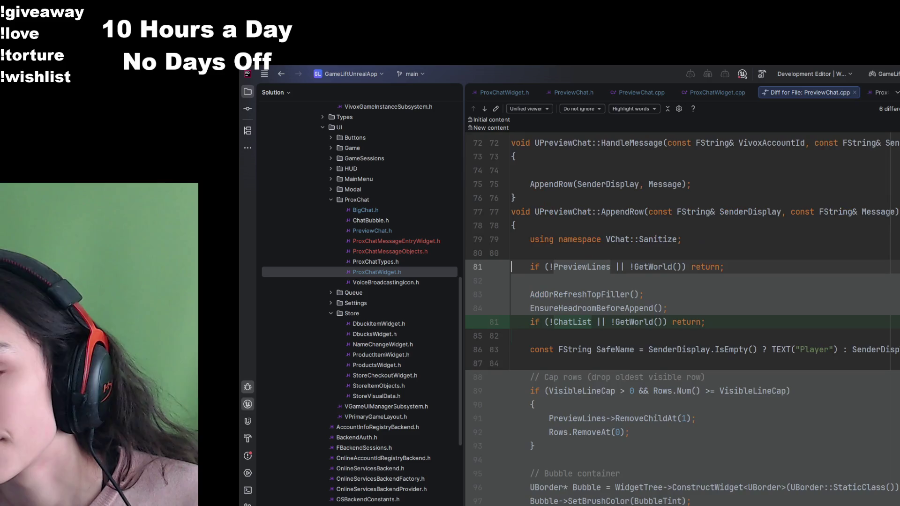
pyautogui.press('F7')
pyautogui.scroll(4, 771, 375)
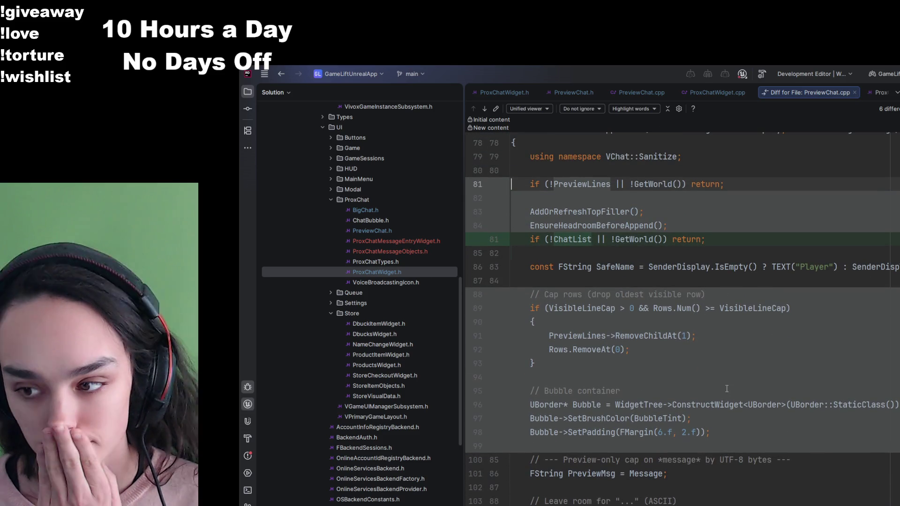
pyautogui.scroll(-10, 765, 367)
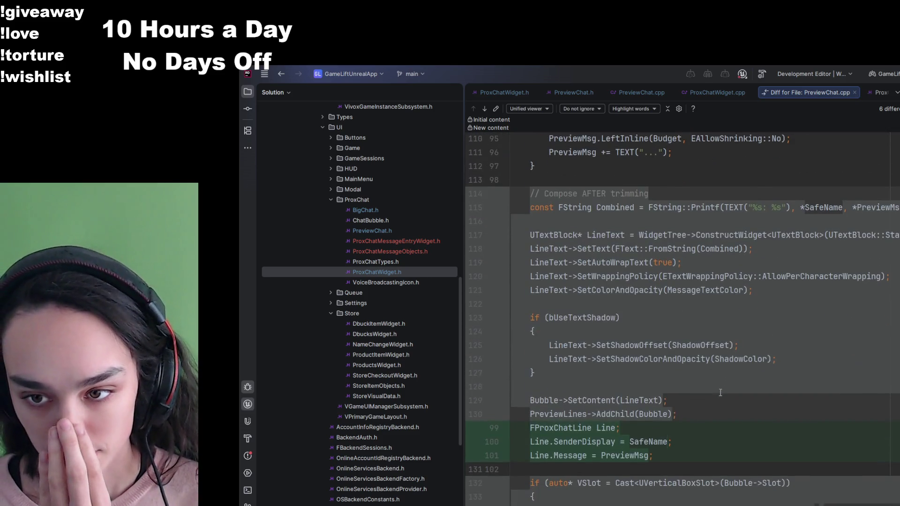
pyautogui.scroll(-20, 717, 394)
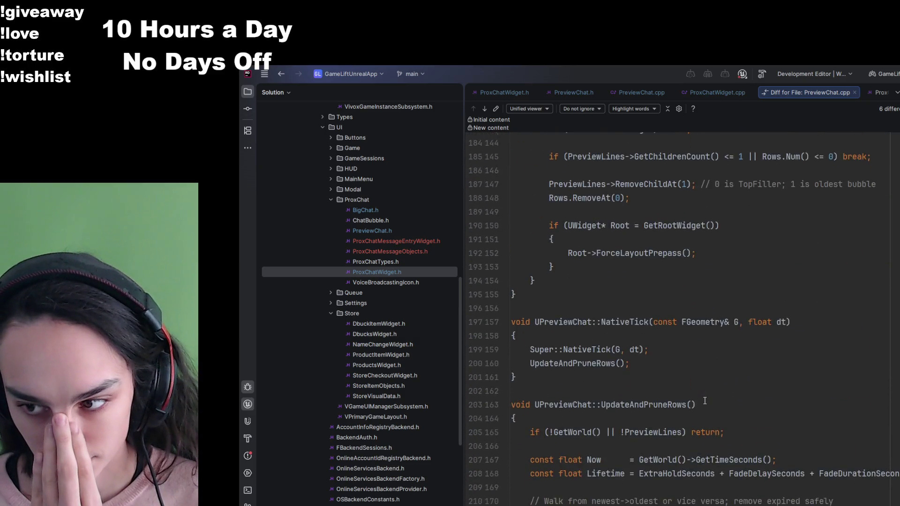
pyautogui.scroll(-1, 704, 401)
pyautogui.scroll(-12, 705, 400)
pyautogui.scroll(5, 704, 390)
pyautogui.scroll(1, 705, 374)
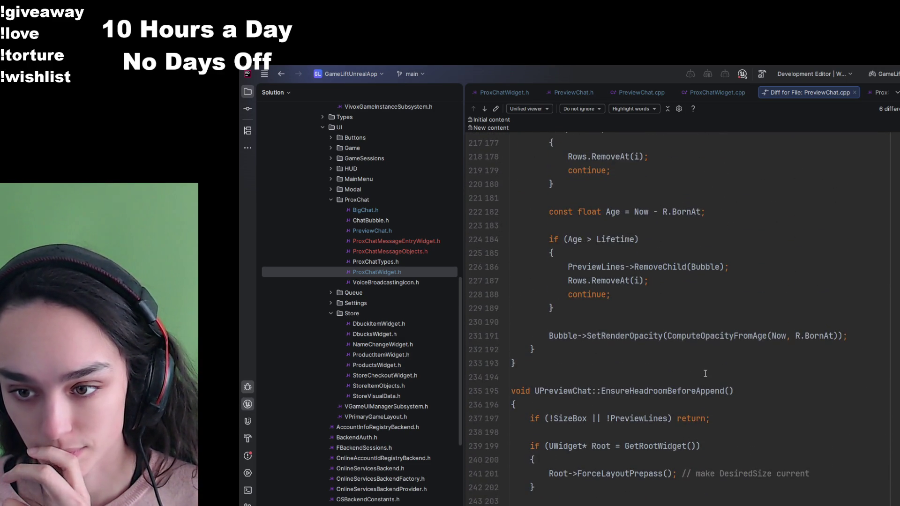
pyautogui.scroll(15, 706, 374)
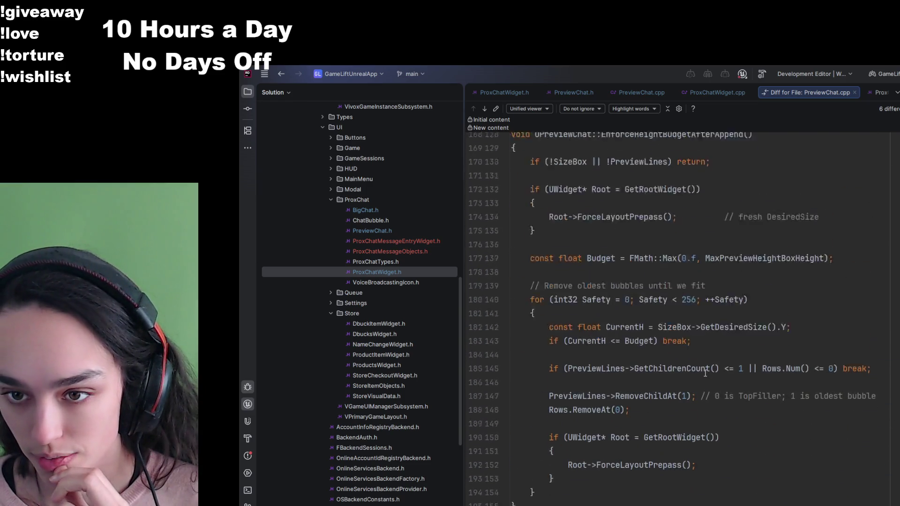
pyautogui.scroll(6, 705, 374)
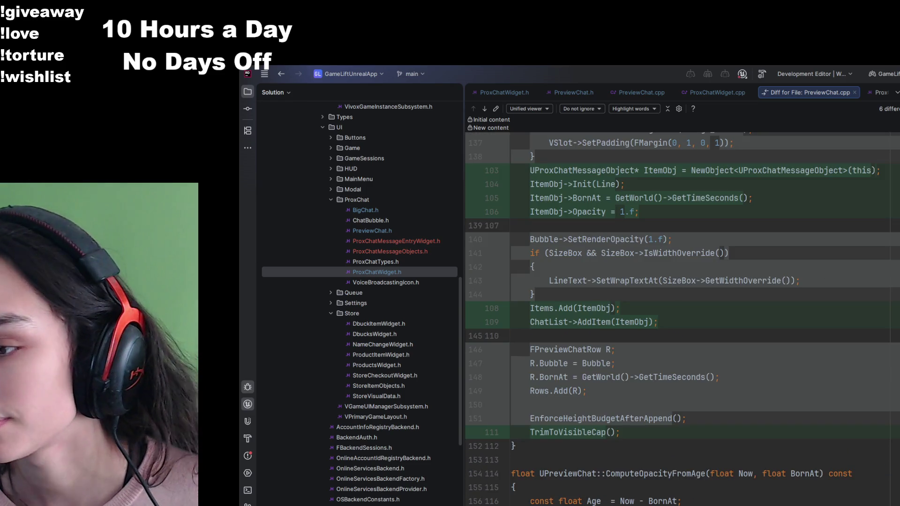
pyautogui.scroll(-1, 786, 370)
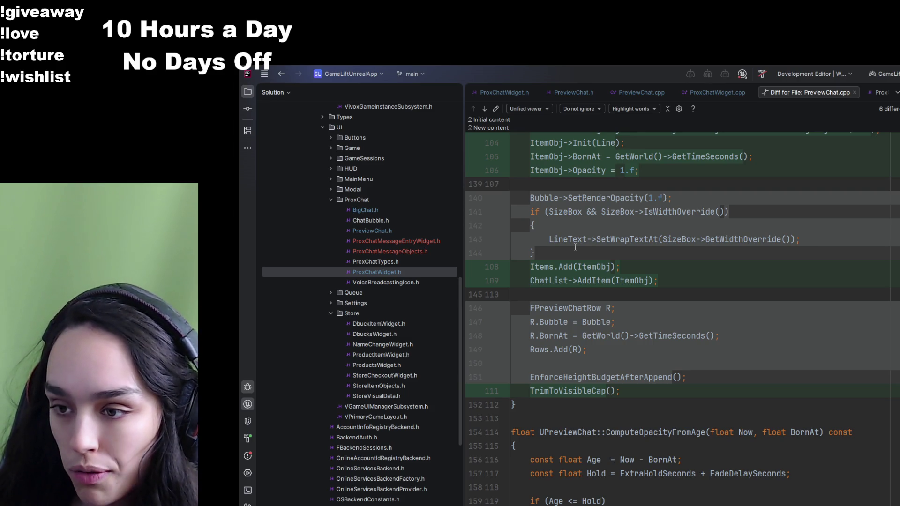
# - Move from the PreviewChat.cpp diff to the BigChat.cpp diff
pyautogui.hotkey('alt', 'Left')
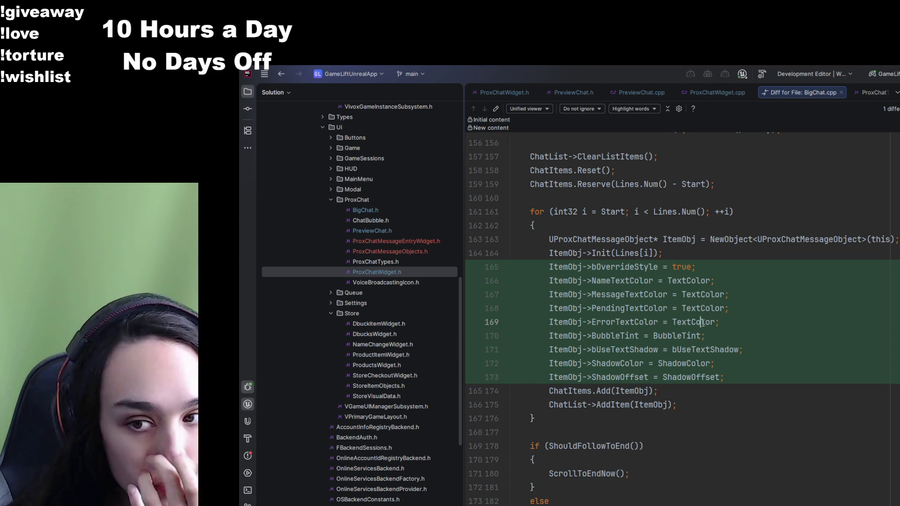
# - Open BigChat.h from UI/ProxChat in the Solution tree
pyautogui.click(702, 322)
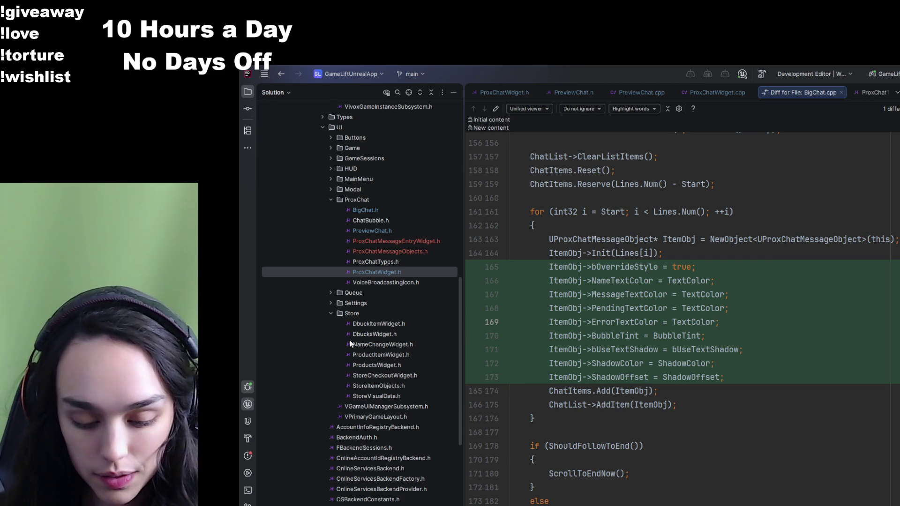
pyautogui.doubleClick(383, 210)
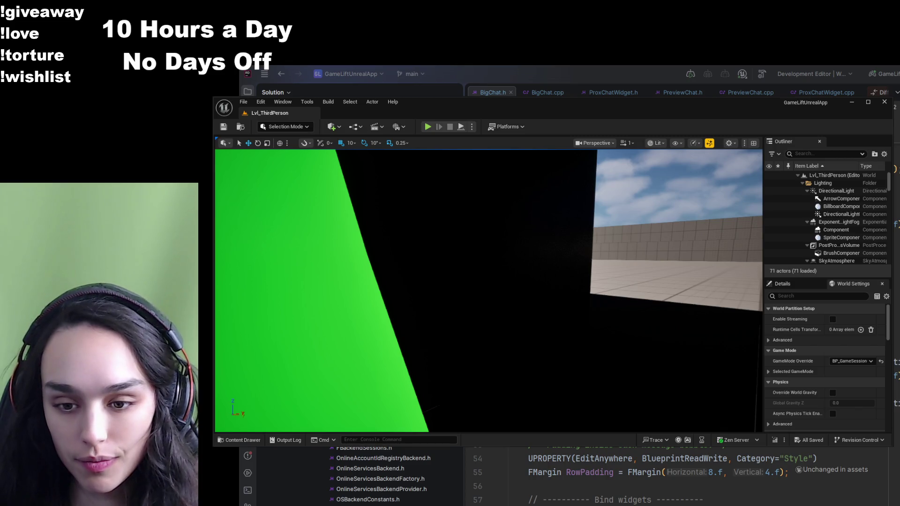
# - Open WBP_PreviewChat from the ProxChat folder and select its PreviewLines widget
pyautogui.click(246, 441)
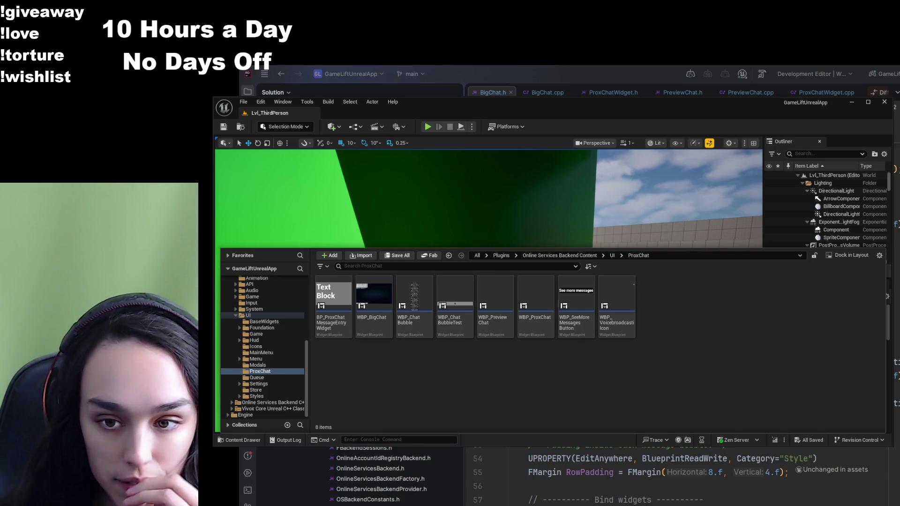
pyautogui.doubleClick(495, 305)
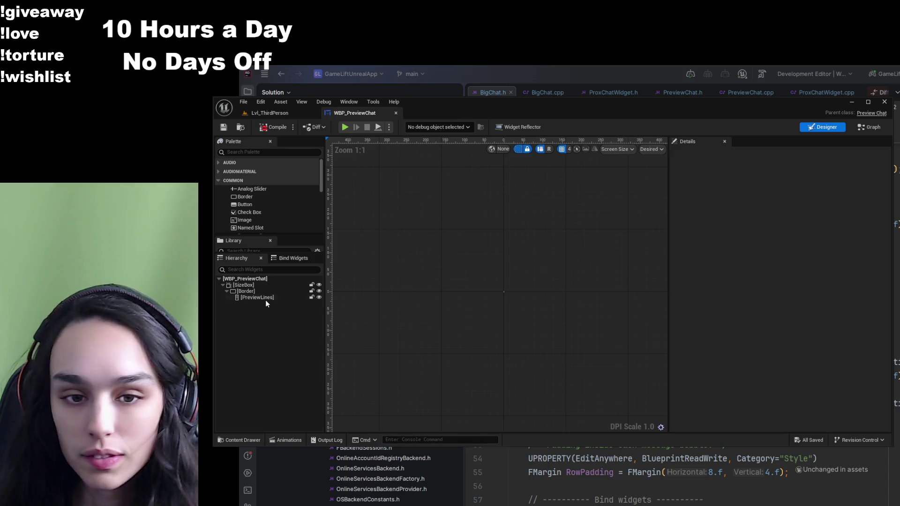
pyautogui.click(261, 297)
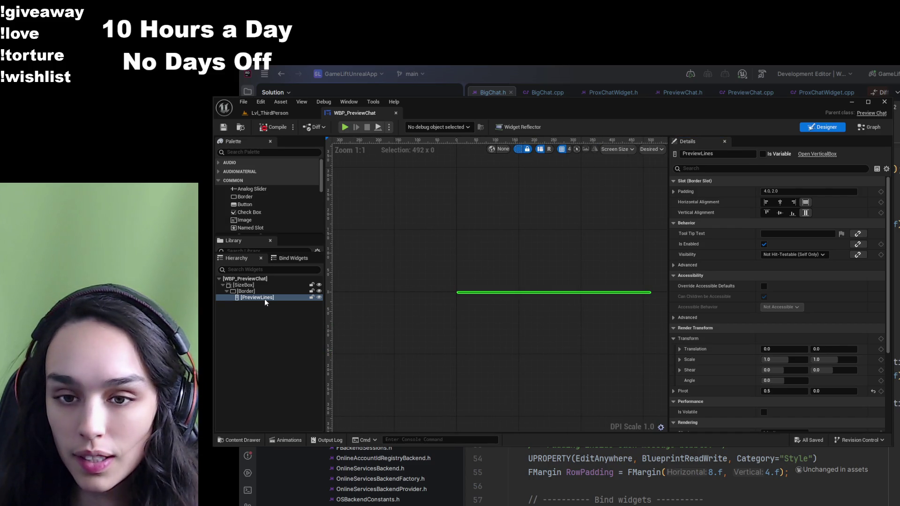
# - Add a Common List View inside PreviewLines, then delete PreviewLines together with it
pyautogui.click(249, 151)
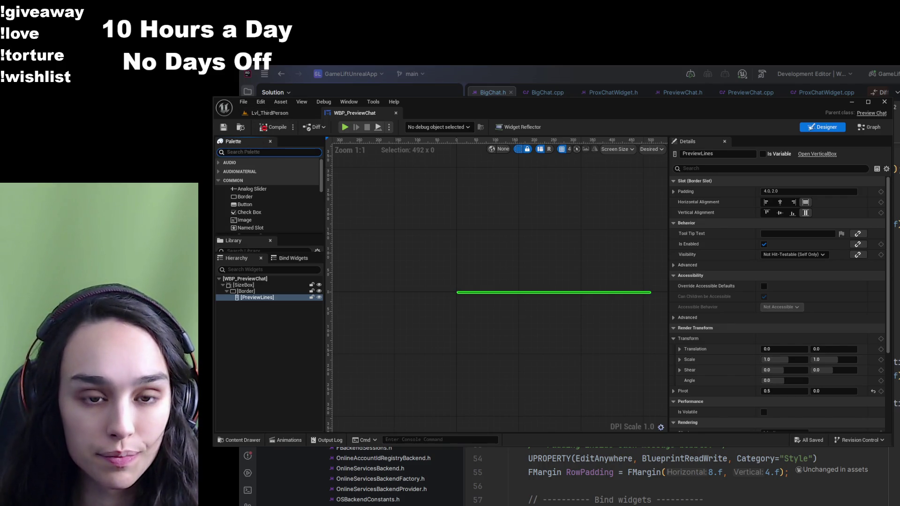
pyautogui.write('commonli')
pyautogui.click(258, 171)
pyautogui.moveTo(265, 311); pyautogui.dragTo(264, 300)
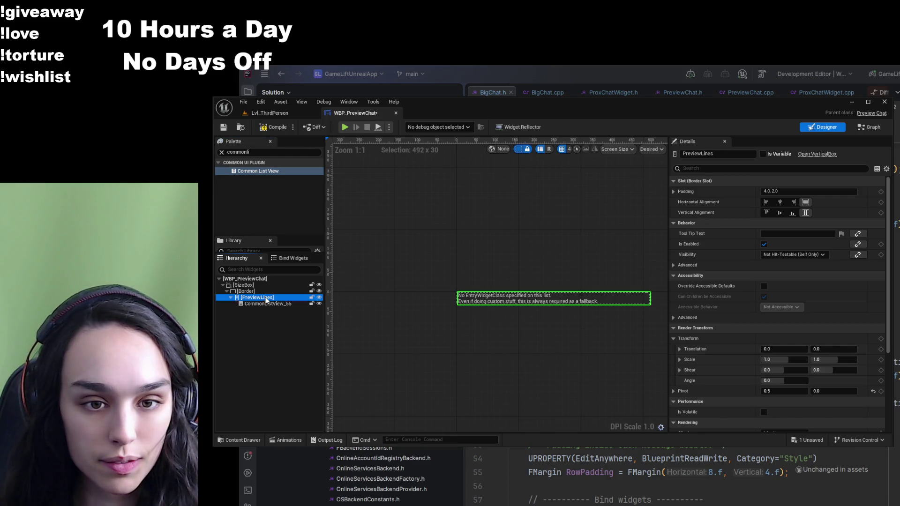
pyautogui.click(267, 304)
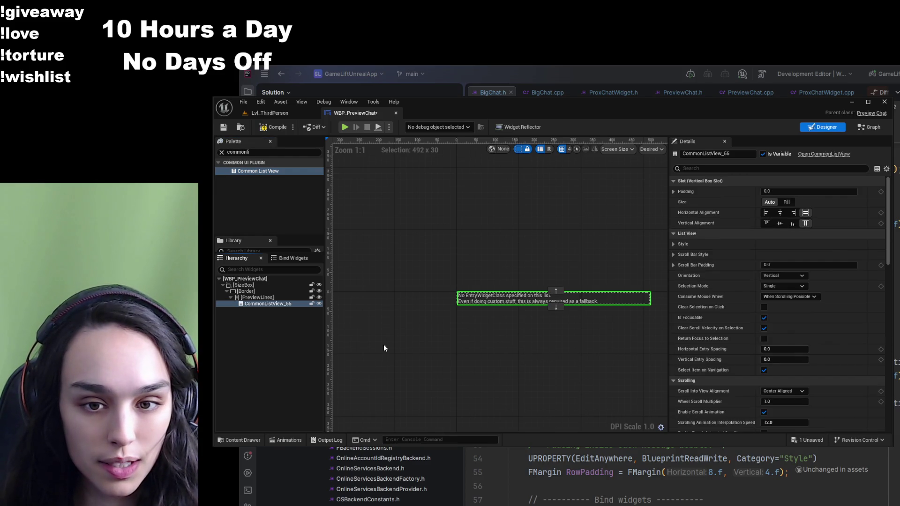
pyautogui.click(253, 316)
pyautogui.click(257, 300)
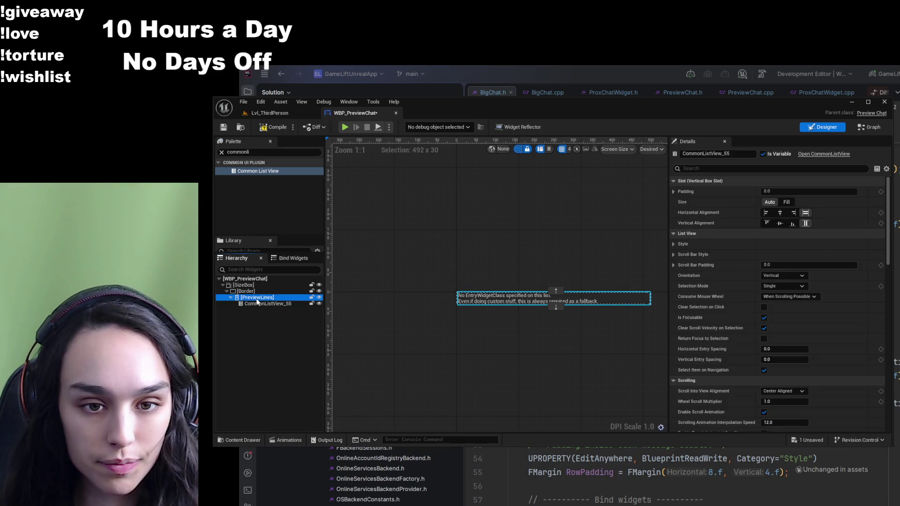
pyautogui.press('Delete')
# - Place a Common List View directly inside the Border and name it ChatList
pyautogui.click(255, 172)
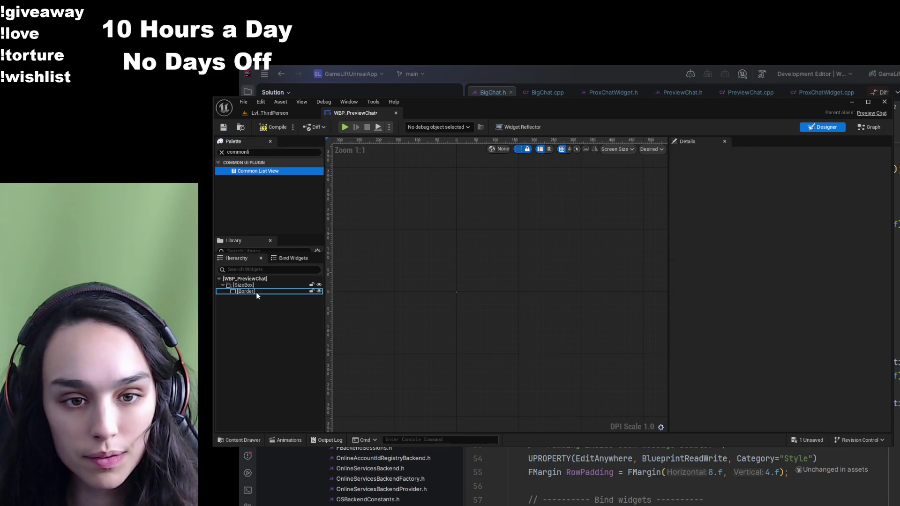
pyautogui.moveTo(256, 292); pyautogui.dragTo(257, 293)
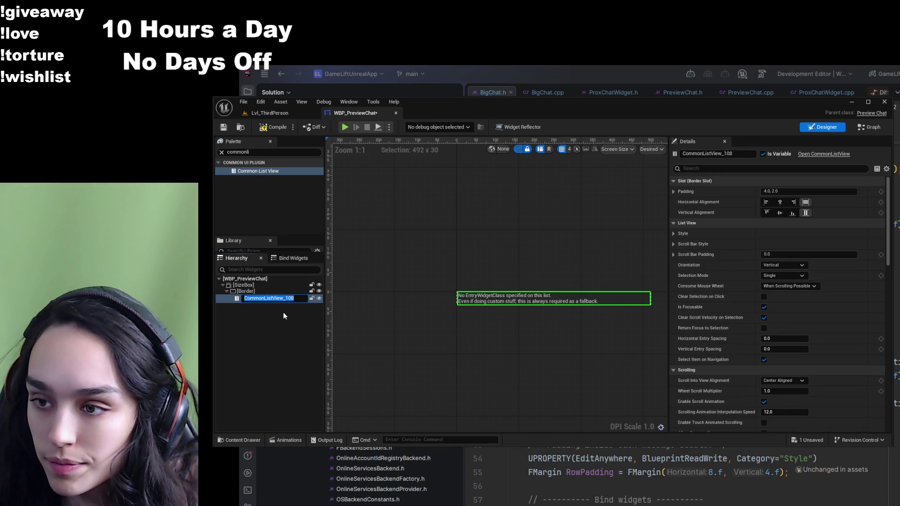
pyautogui.write('ChatList')
pyautogui.press('Return')
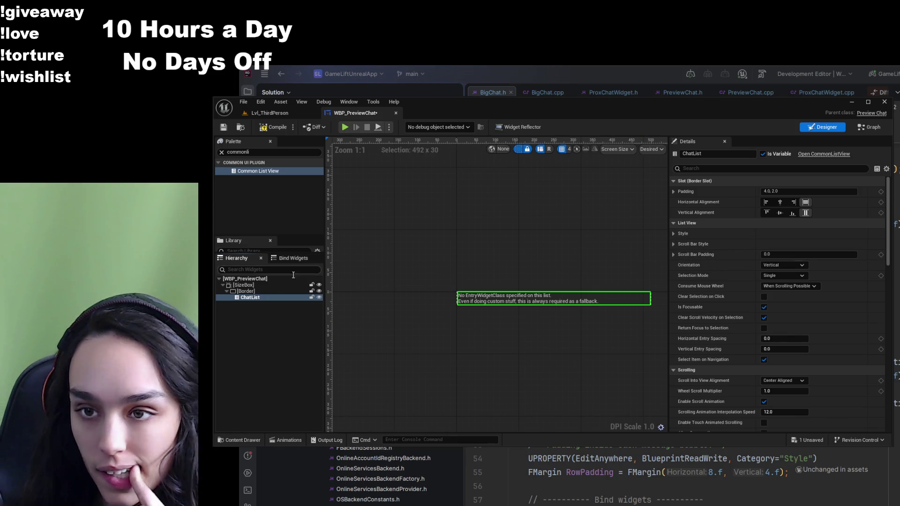
pyautogui.click(643, 268)
pyautogui.click(586, 299)
pyautogui.click(708, 168)
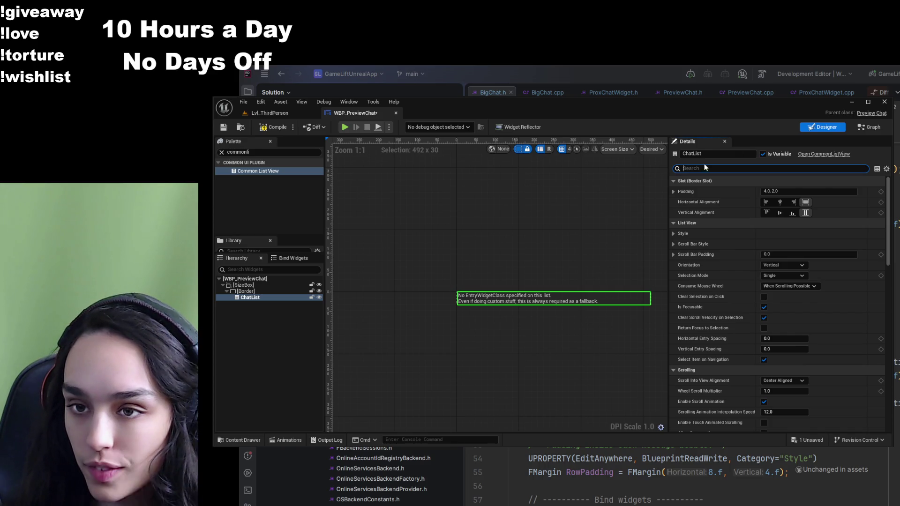
# - Set ChatList's Entry Widget Class to BP_ProxChatMessageEntryWidget, found by filtering Details for 'ent'
pyautogui.write('ent')
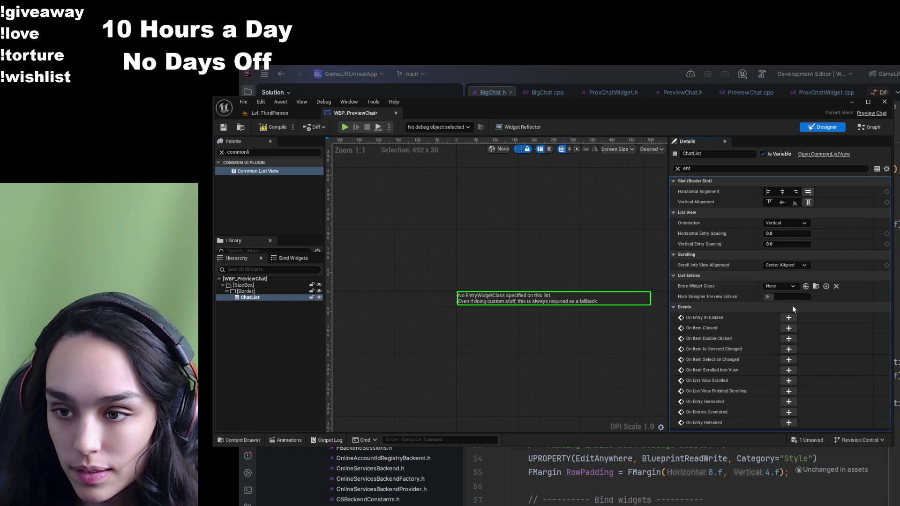
pyautogui.click(806, 286)
pyautogui.click(281, 127)
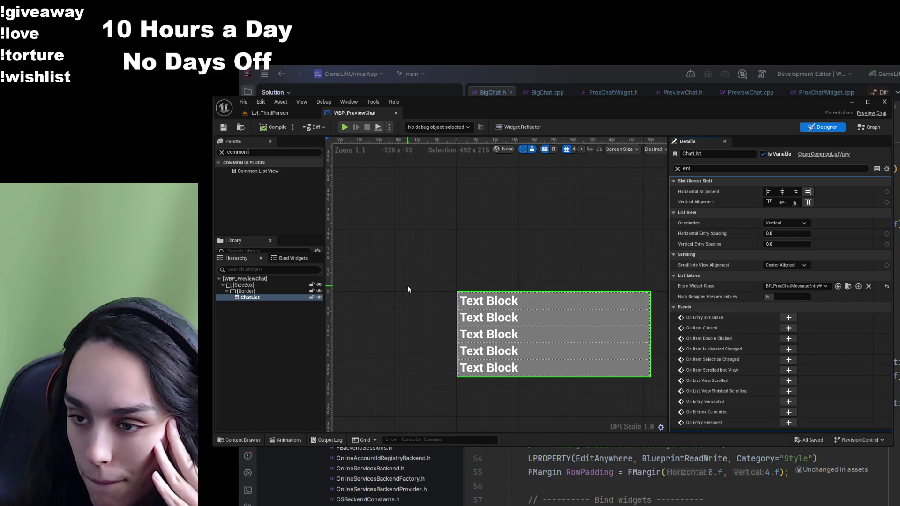
# - Recentre the five-row Text Block preview and expand the root widget's Input settings
pyautogui.moveTo(465, 275); pyautogui.dragTo(439, 255)
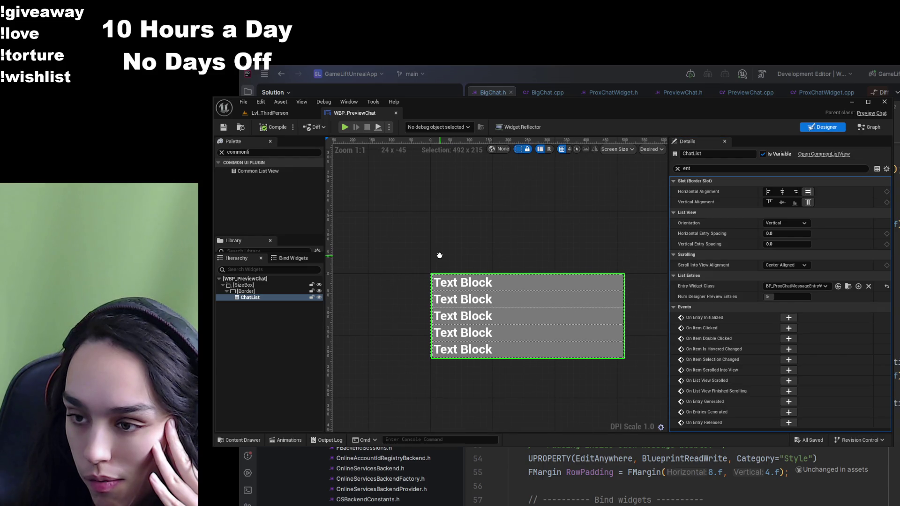
pyautogui.click(440, 255)
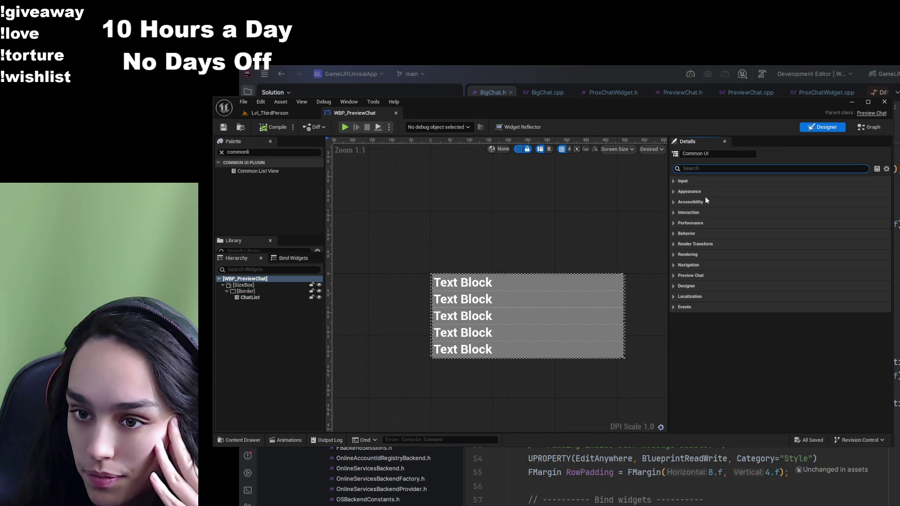
pyautogui.click(687, 181)
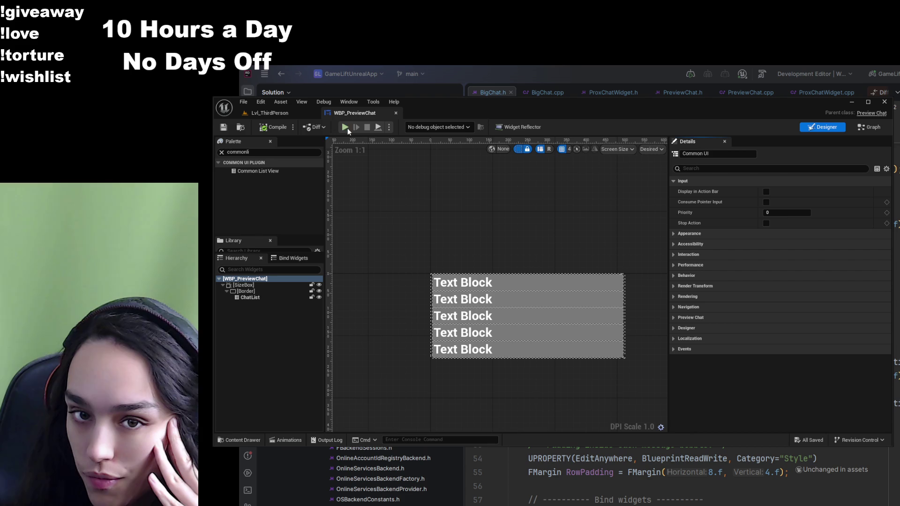
# - Open WBP_BigChat from the ProxChat content folder
pyautogui.click(259, 440)
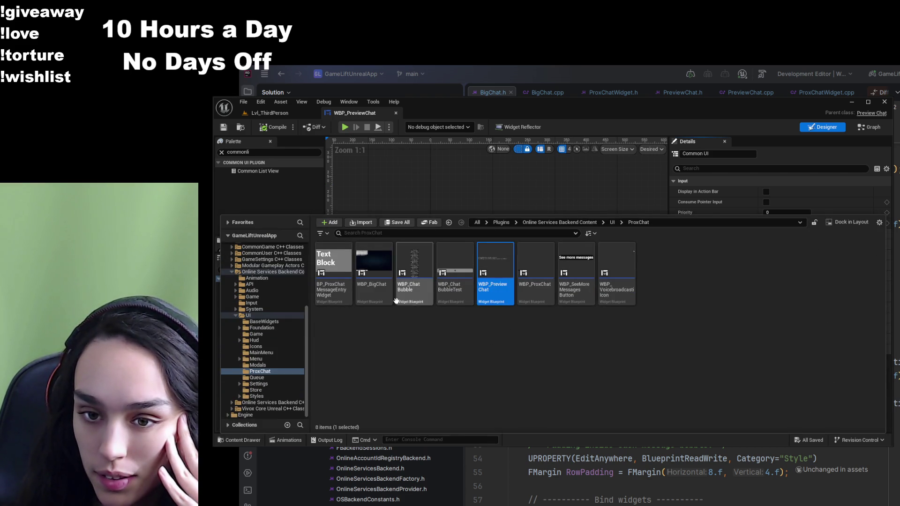
pyautogui.click(366, 294)
pyautogui.doubleClick(365, 294)
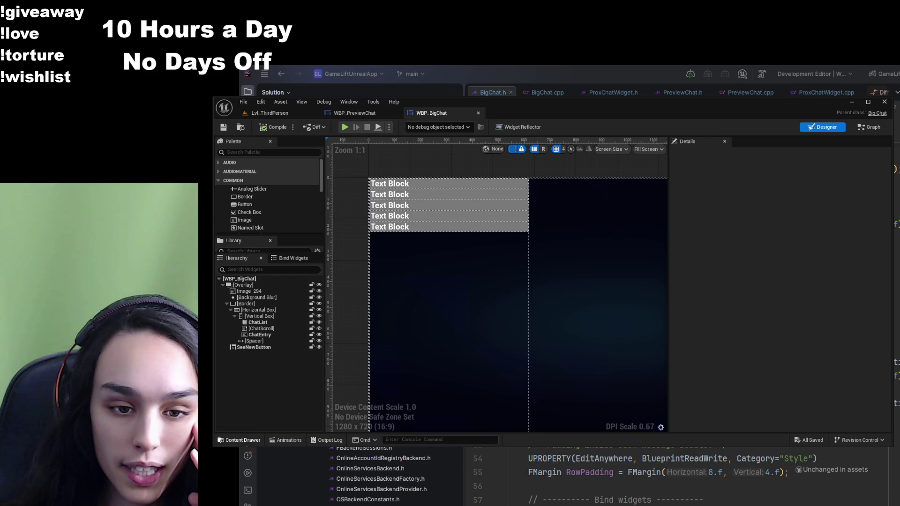
# - Open WBP_ProxChat and select its Vertical Box on the canvas
pyautogui.click(239, 440)
pyautogui.click(545, 300)
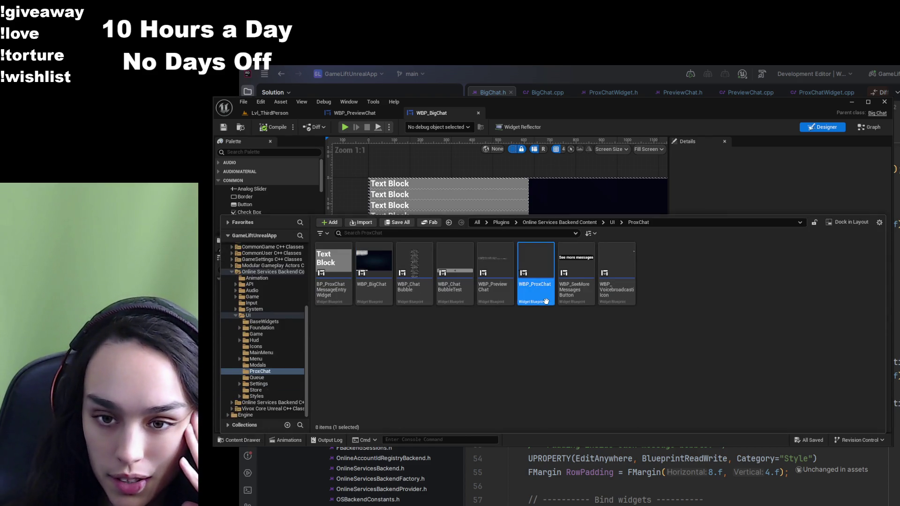
pyautogui.doubleClick(546, 301)
pyautogui.moveTo(380, 322); pyautogui.dragTo(411, 305)
pyautogui.click(427, 390)
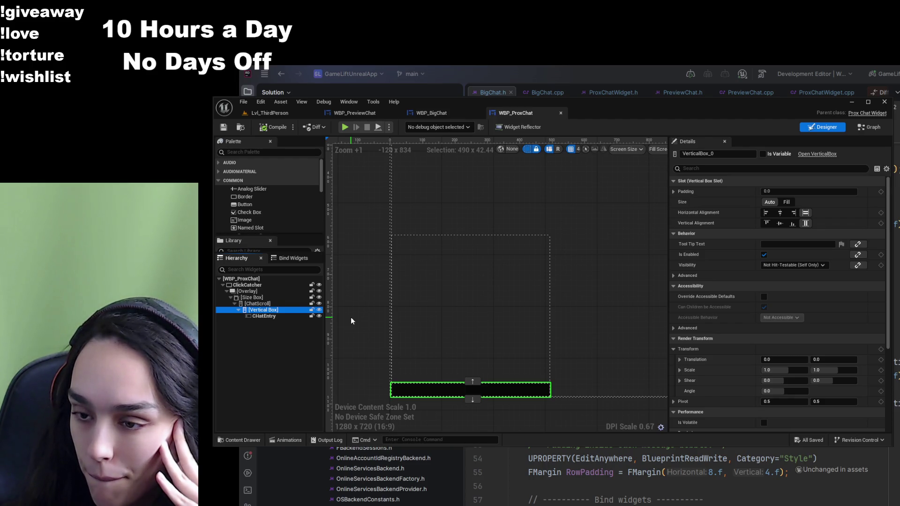
# - Open the BP_ProxChatMessageEntryWidget blueprint from the ProxChat folder
pyautogui.click(245, 440)
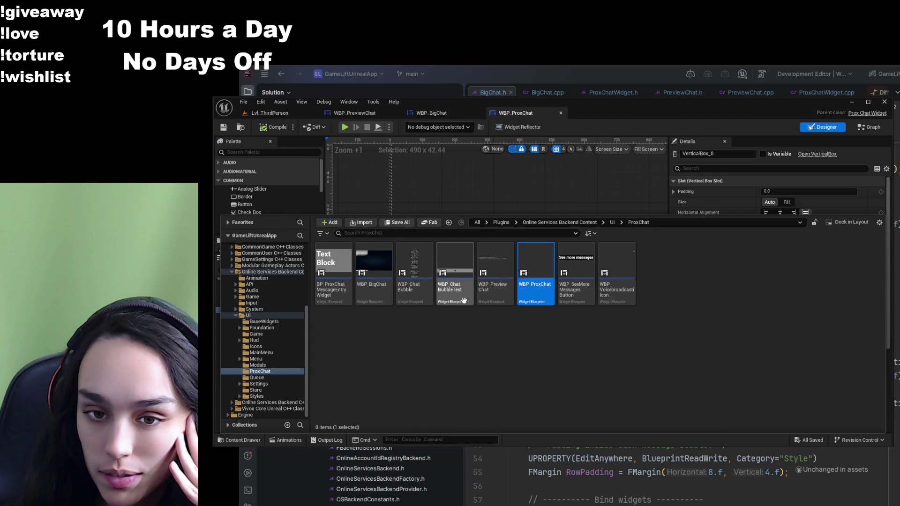
pyautogui.click(346, 303)
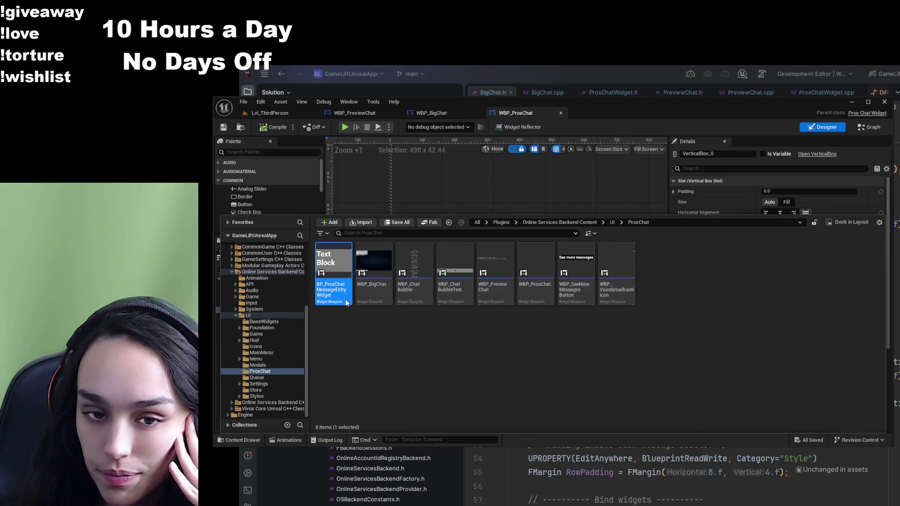
pyautogui.doubleClick(346, 302)
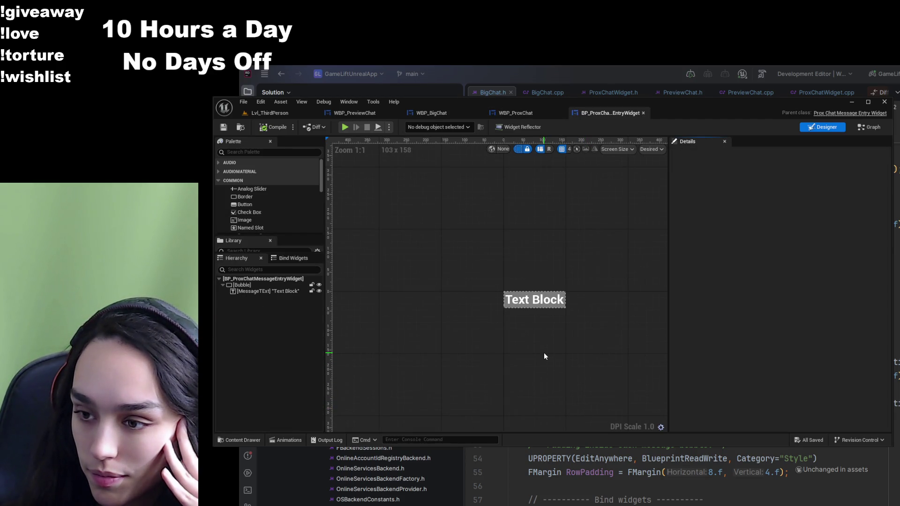
# - Inspect the MessageTExt text block, then switch through WBP_PreviewChat back to Lvl_ThirdPerson
pyautogui.scroll(1, 544, 357)
pyautogui.click(269, 291)
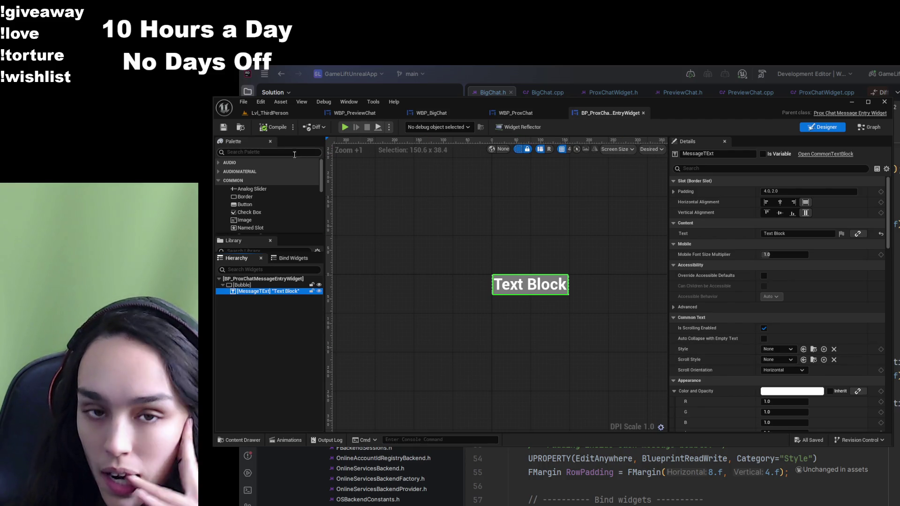
pyautogui.click(355, 113)
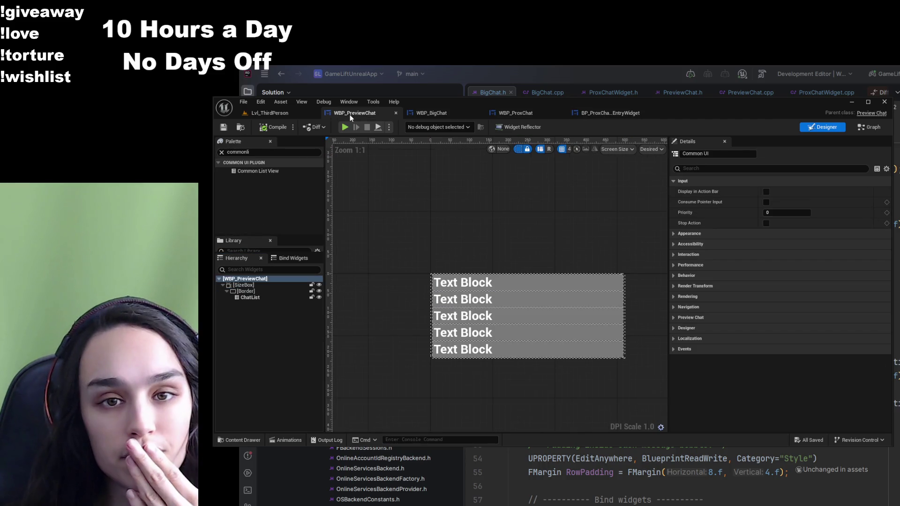
pyautogui.click(280, 115)
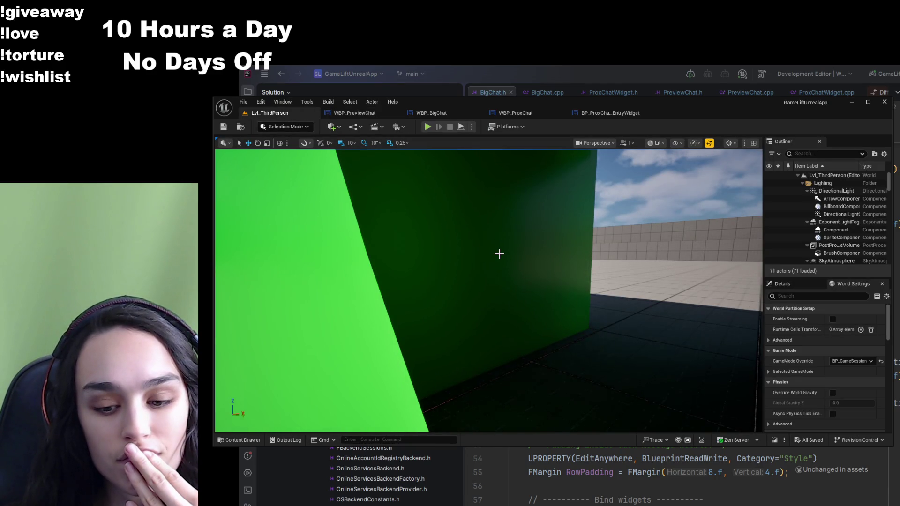